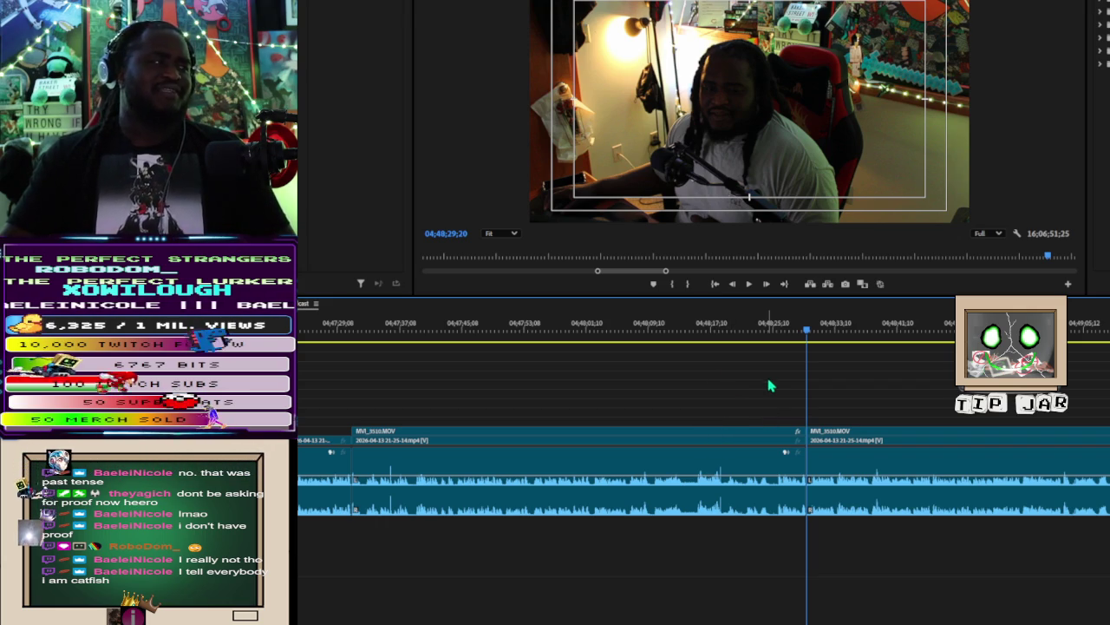
Step: Marquee-select the first MVI_3510.MOV clip in the Timeline
left_click_drag(762, 375, 720, 469)
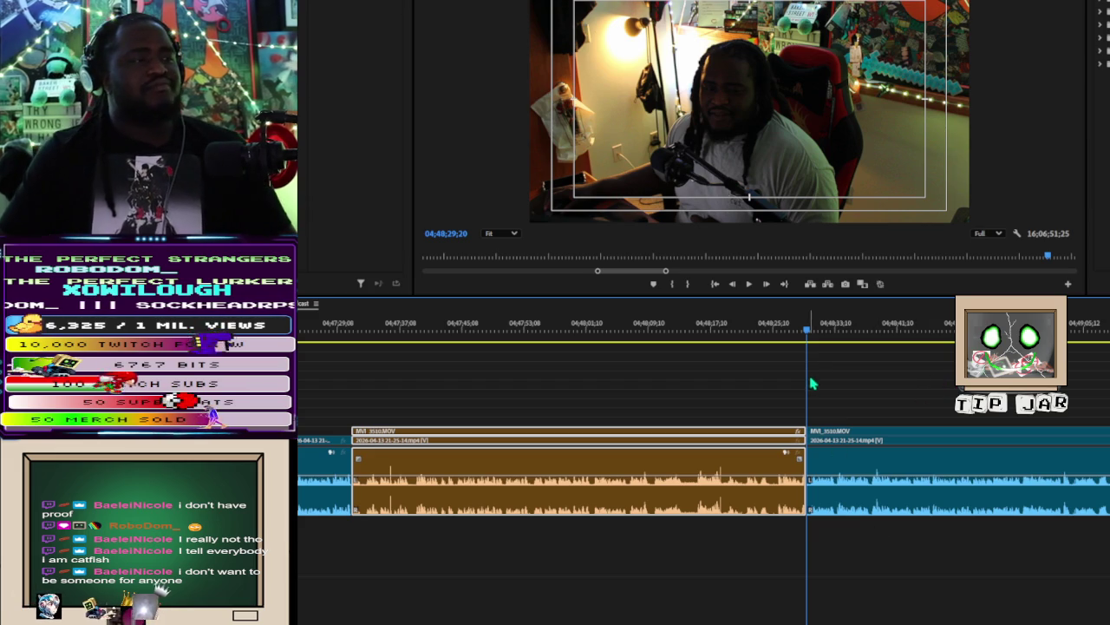
Step: Play the sequence past the first MVI_3510.MOV clip, then move the playhead back a bit
key("space")
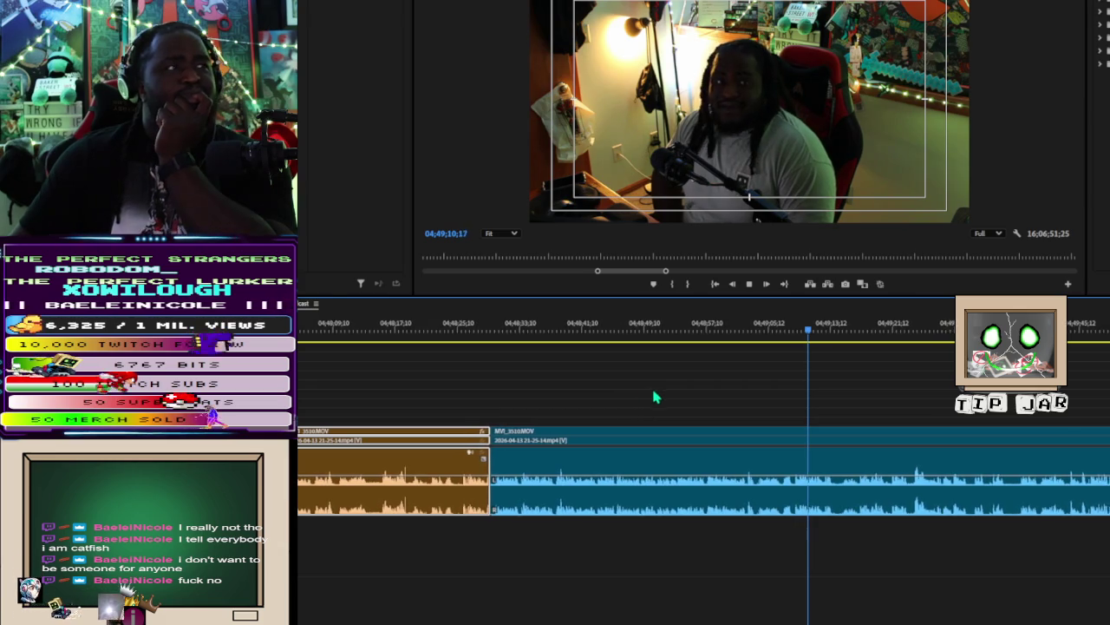
left_click(790, 333)
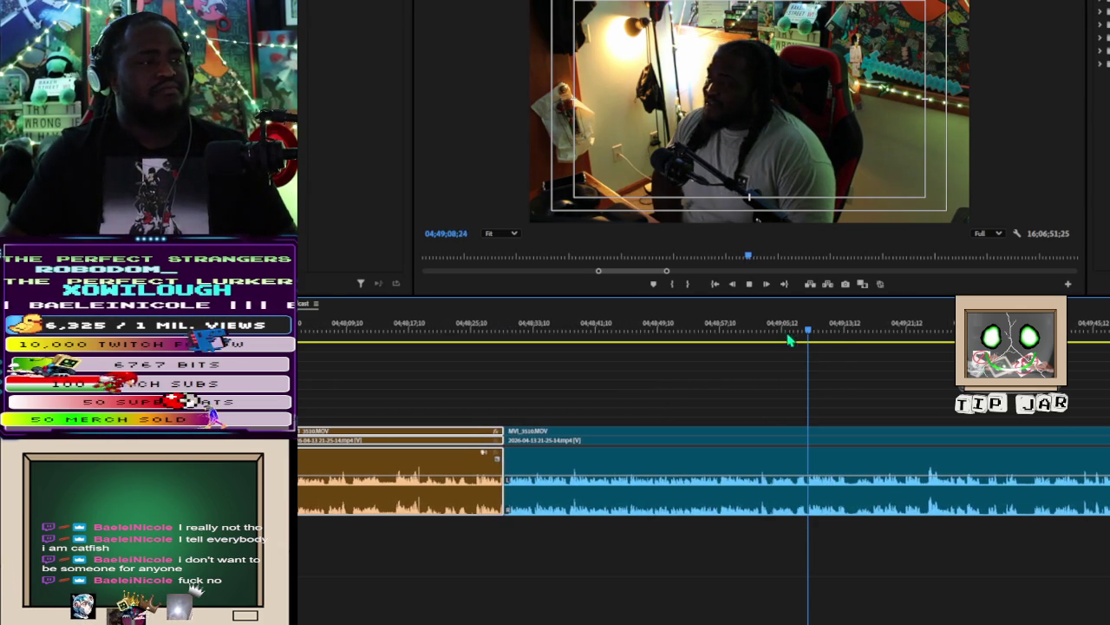
Step: Trim the next MVI_3510.MOV clip's in point to the playhead at 04;49;07
left_click(804, 333)
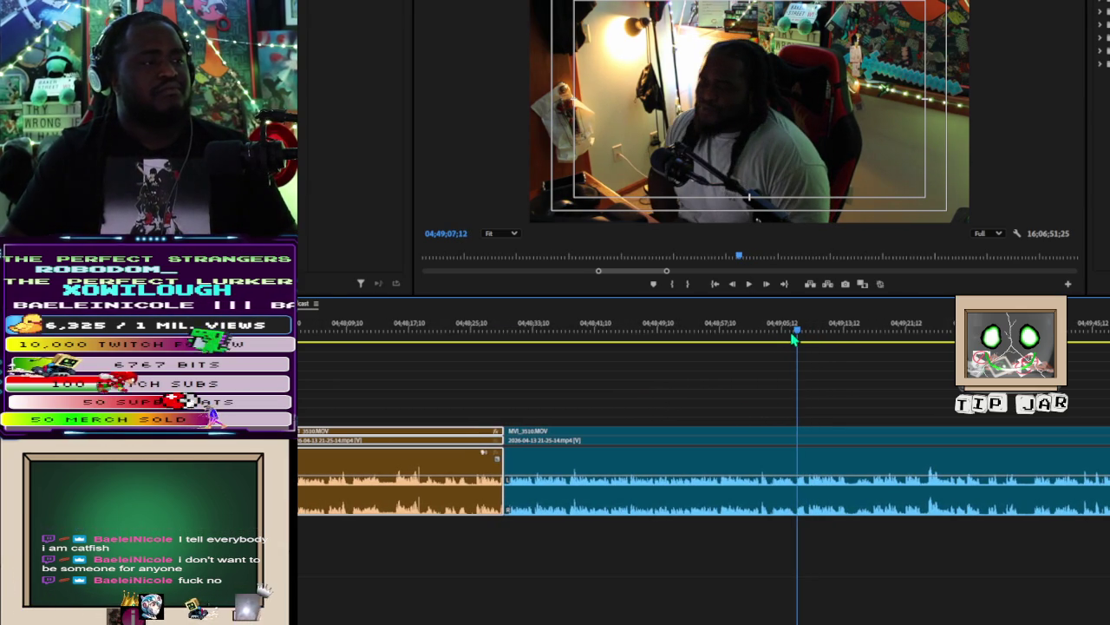
left_click_drag(509, 429, 798, 431)
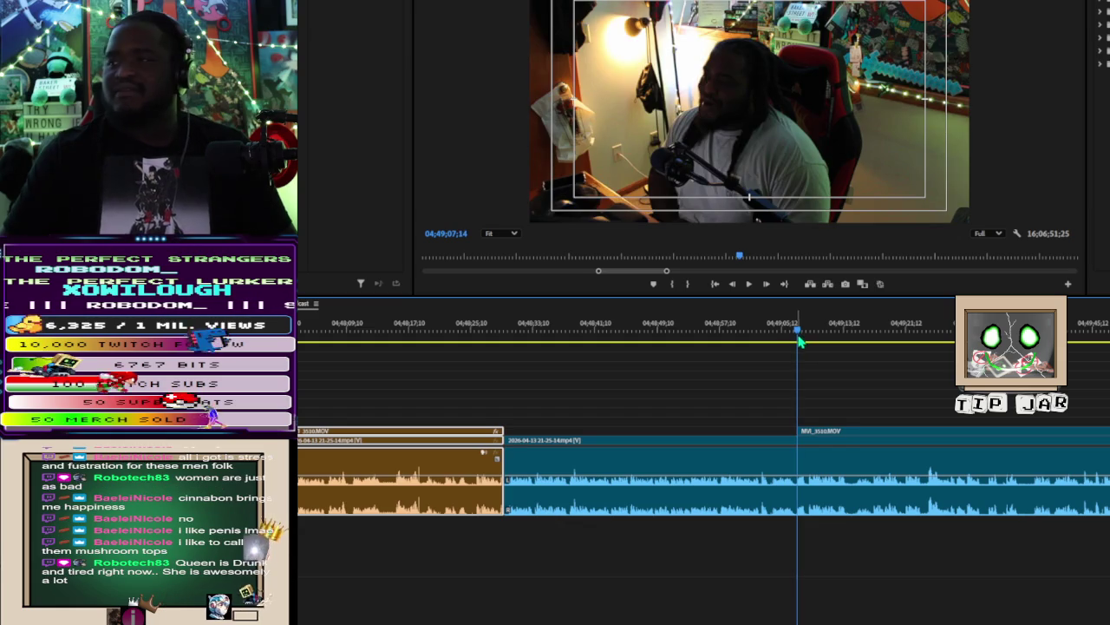
Step: Play back the trimmed footage and switch to the Razor tool
key("space")
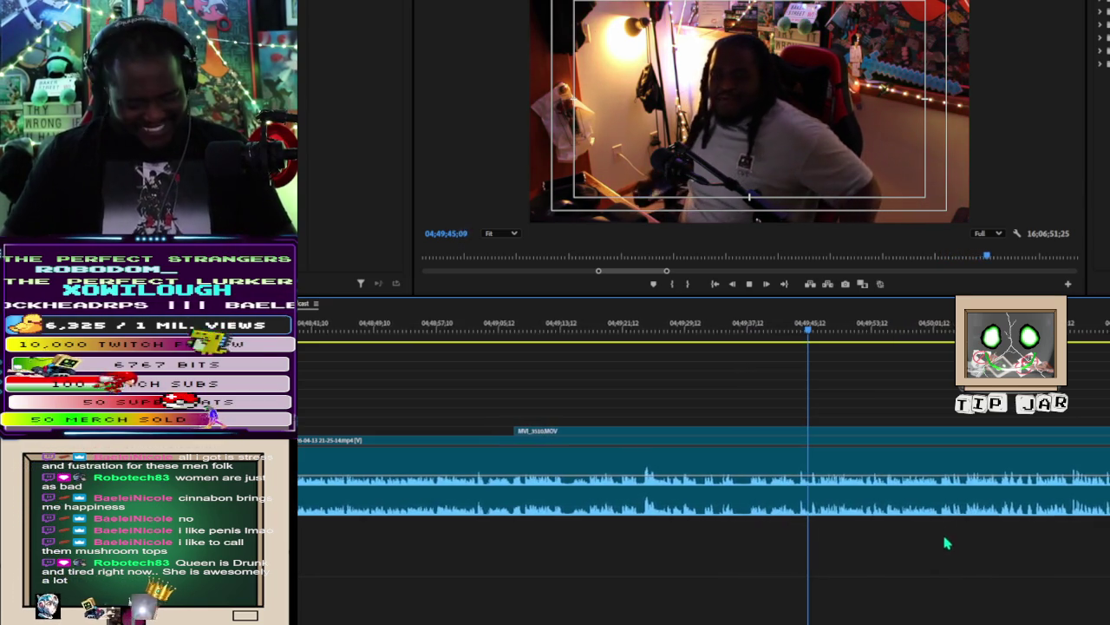
key("c")
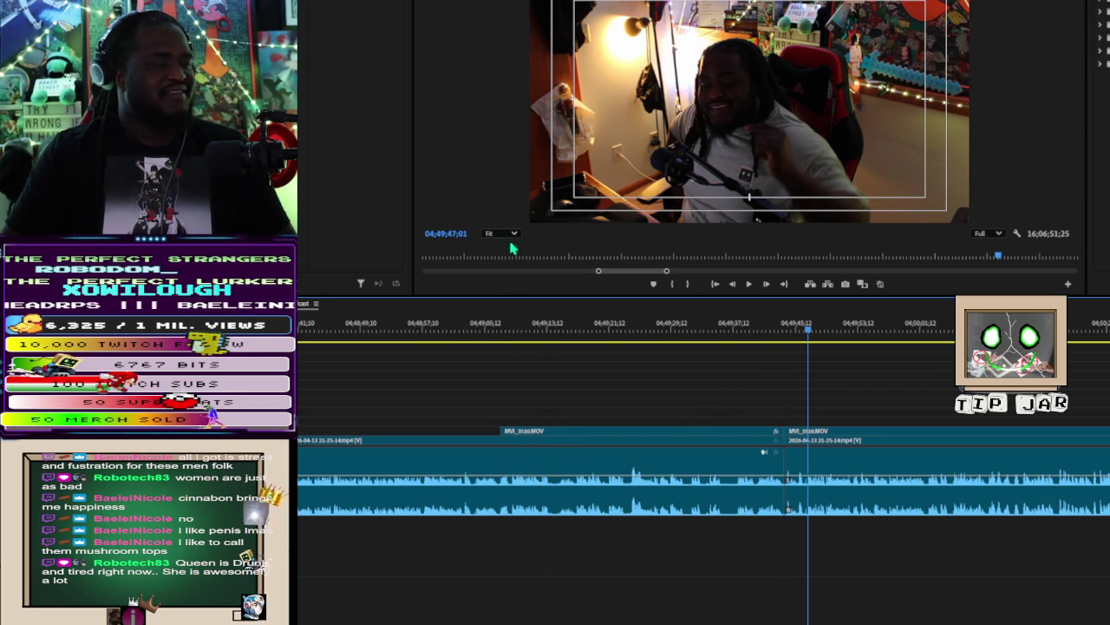
left_click(508, 323)
Step: Rewatch the section from about 04;49;09, then select the following MVI_3510.MOV clip
key("space")
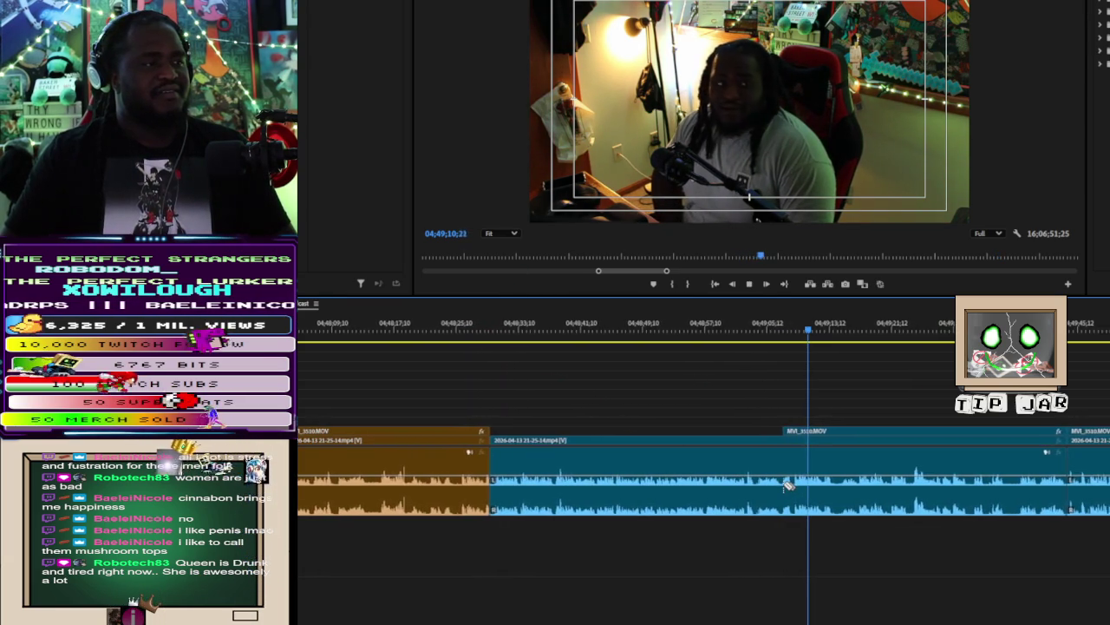
key("space")
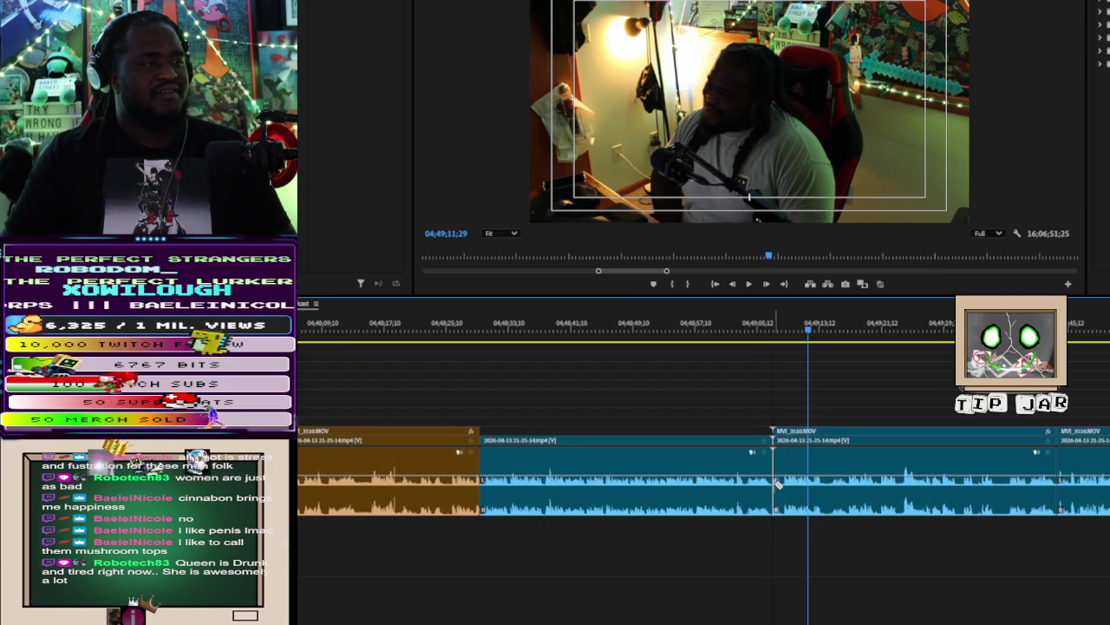
key("space")
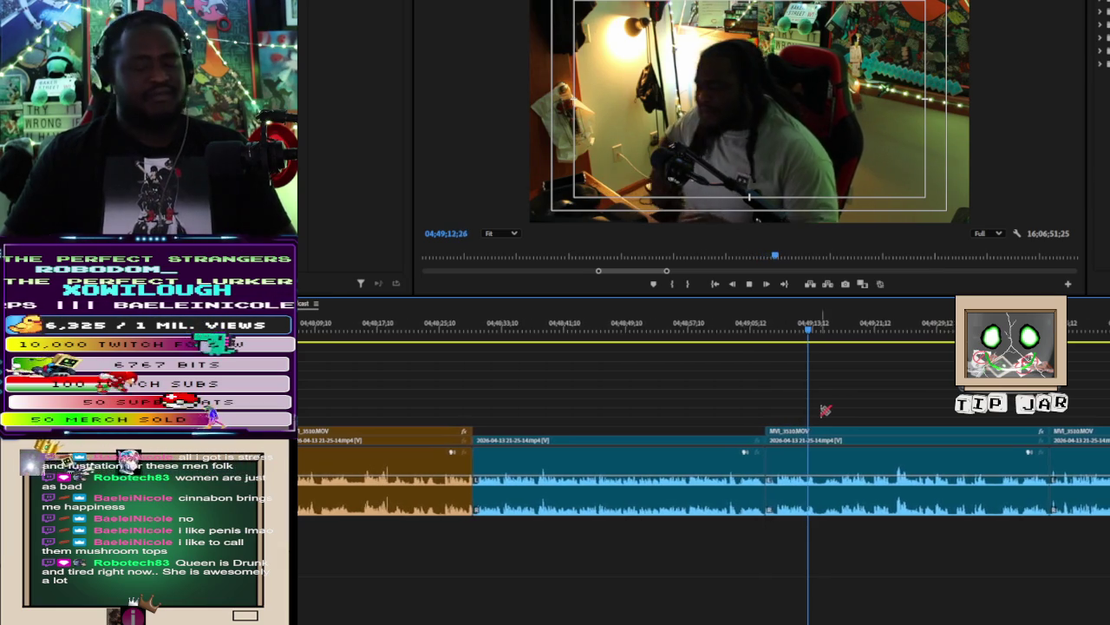
left_click(828, 460)
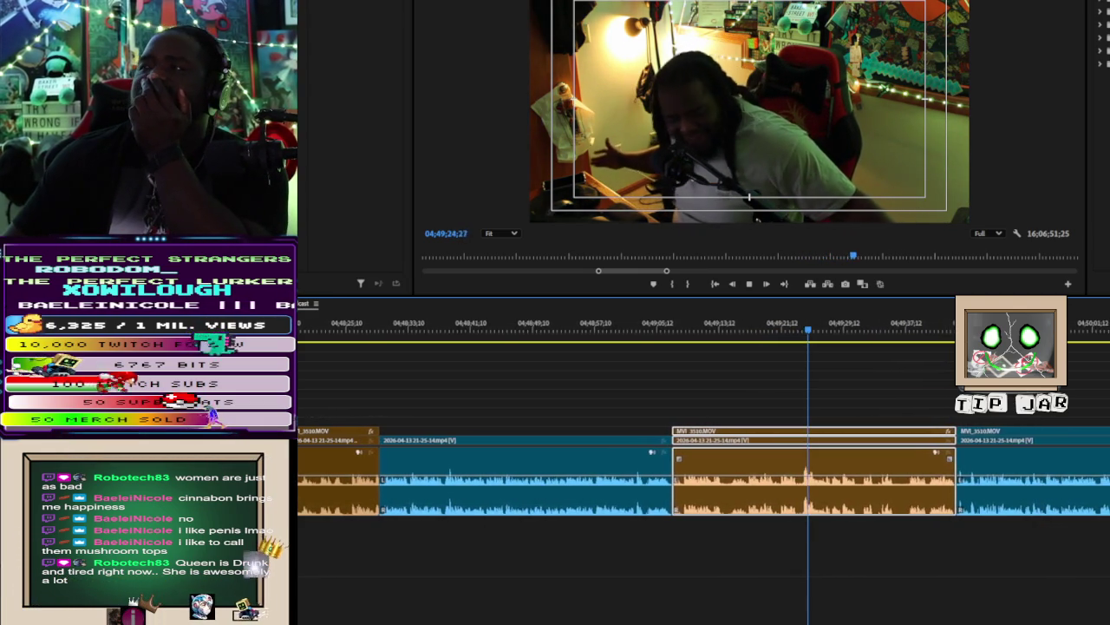
left_click(948, 336)
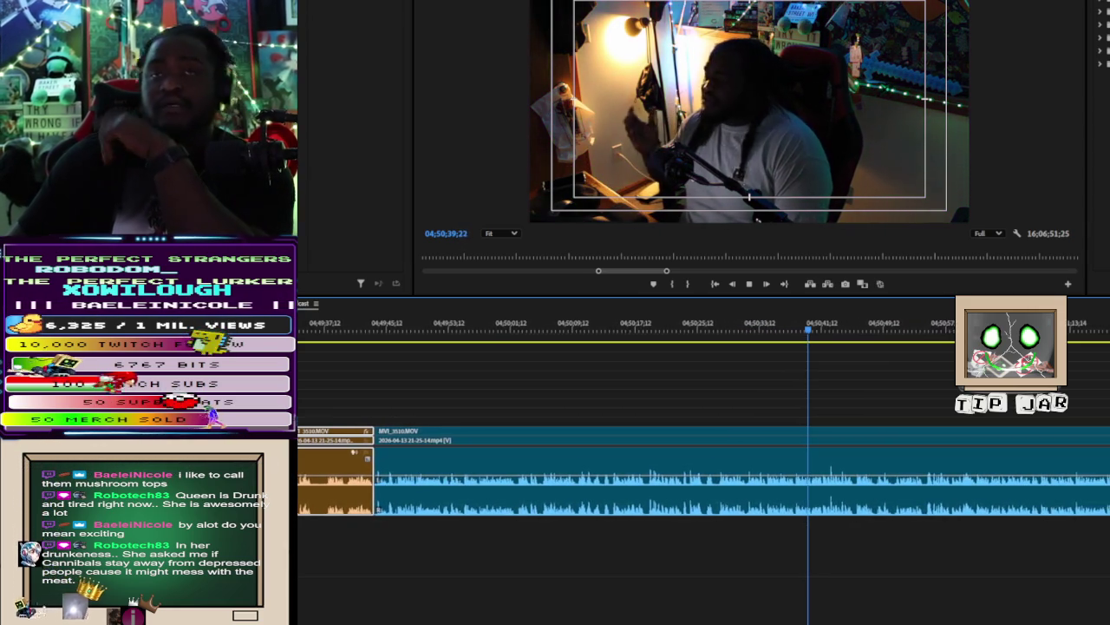
key("space")
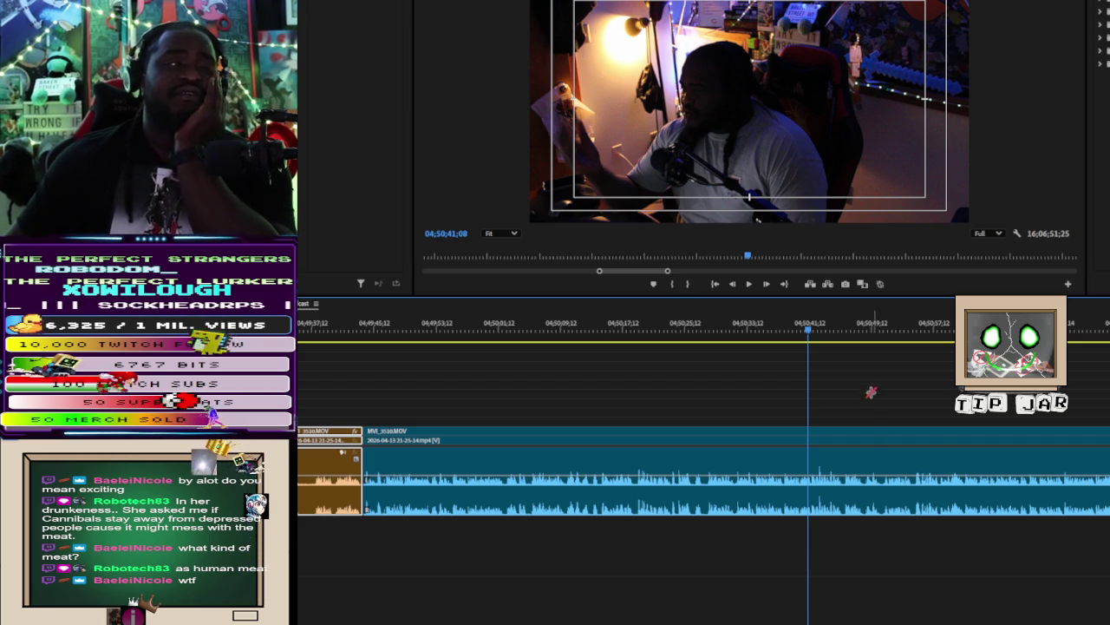
key("space")
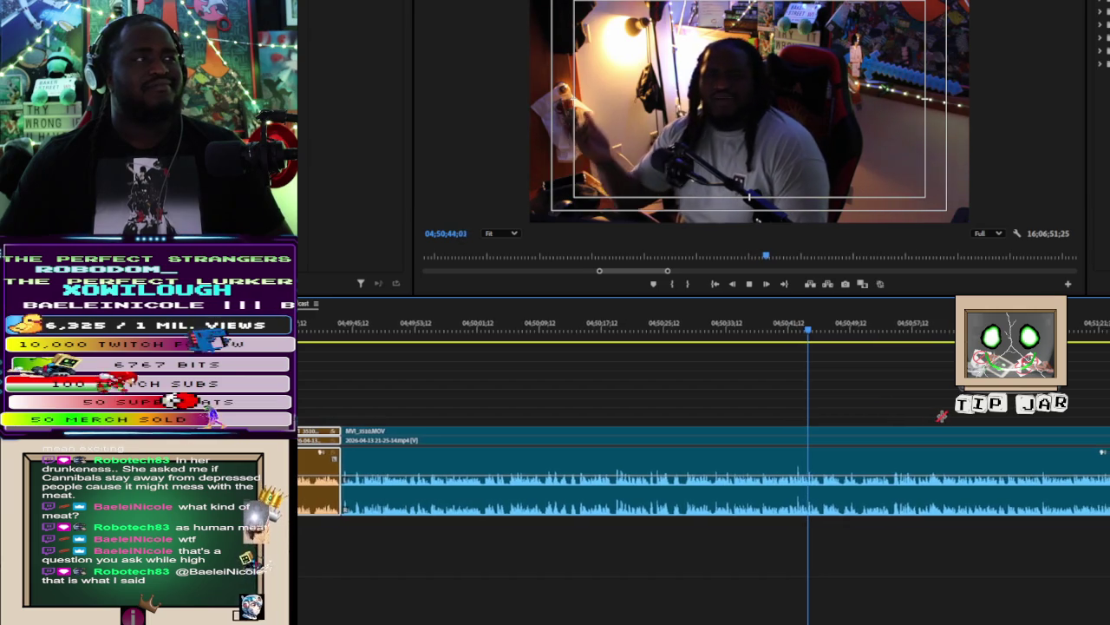
left_click(533, 339)
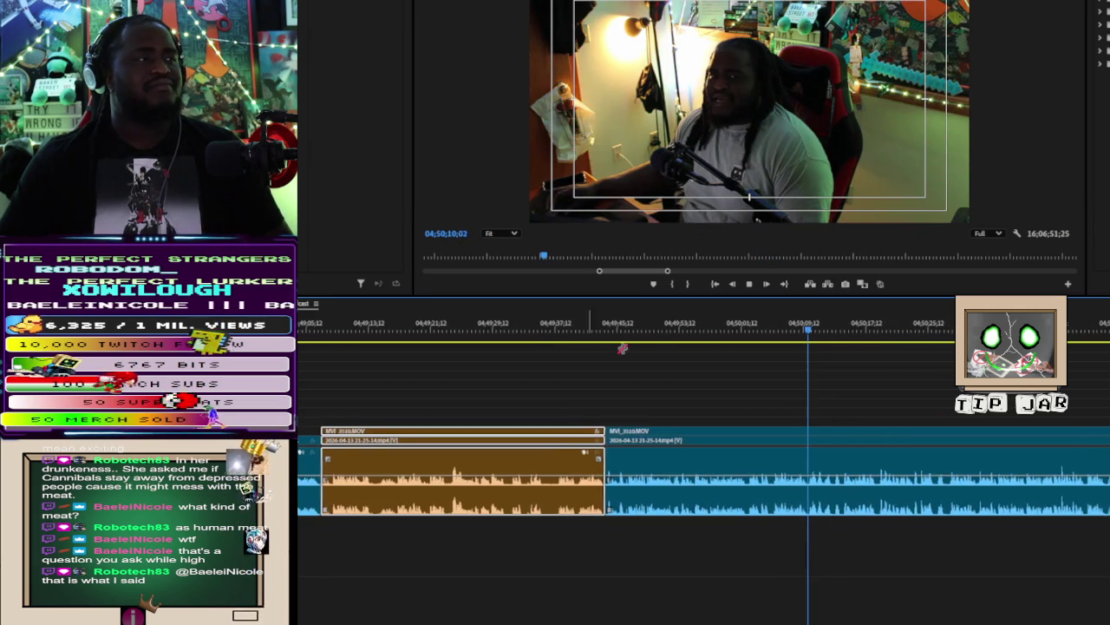
left_click(675, 338)
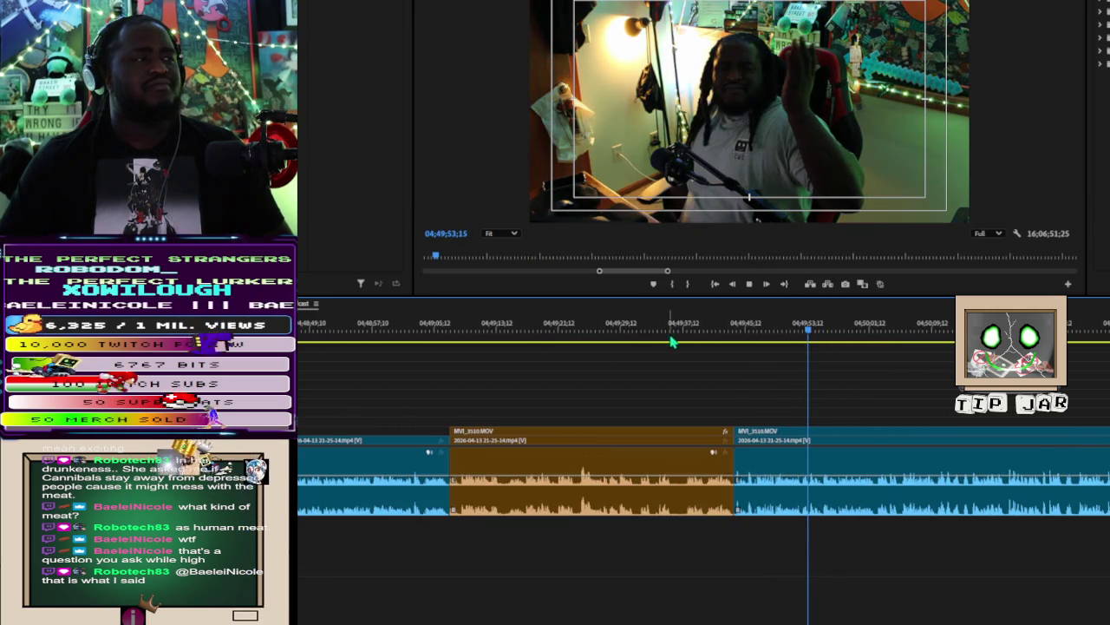
left_click(838, 256)
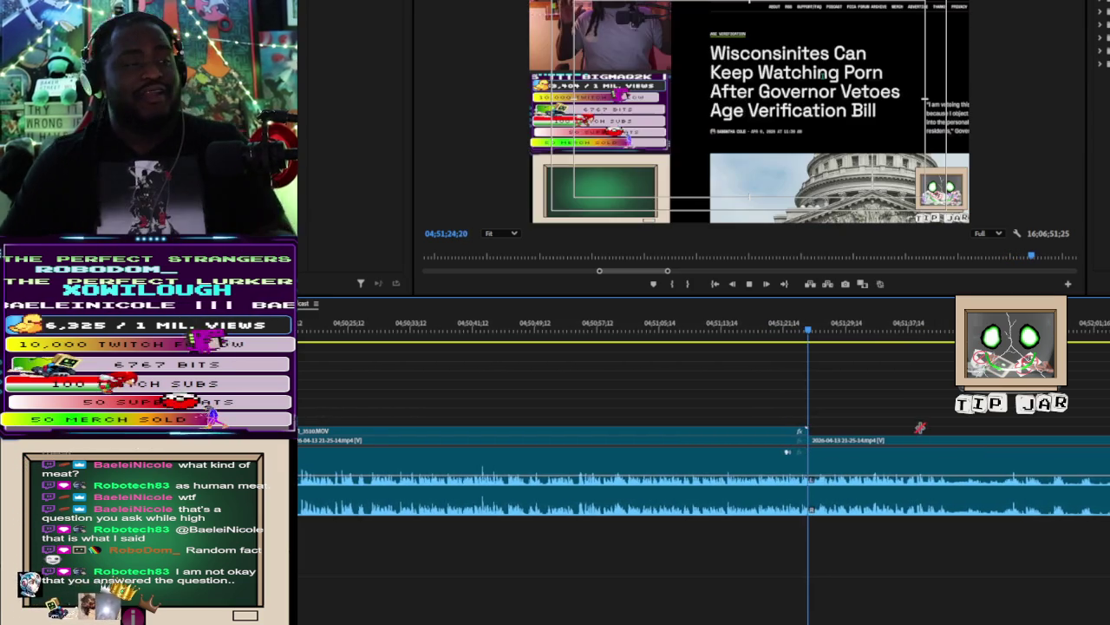
Step: Razor the stream recording at 04;51;42;08 and zoom out over the sequence
key("space")
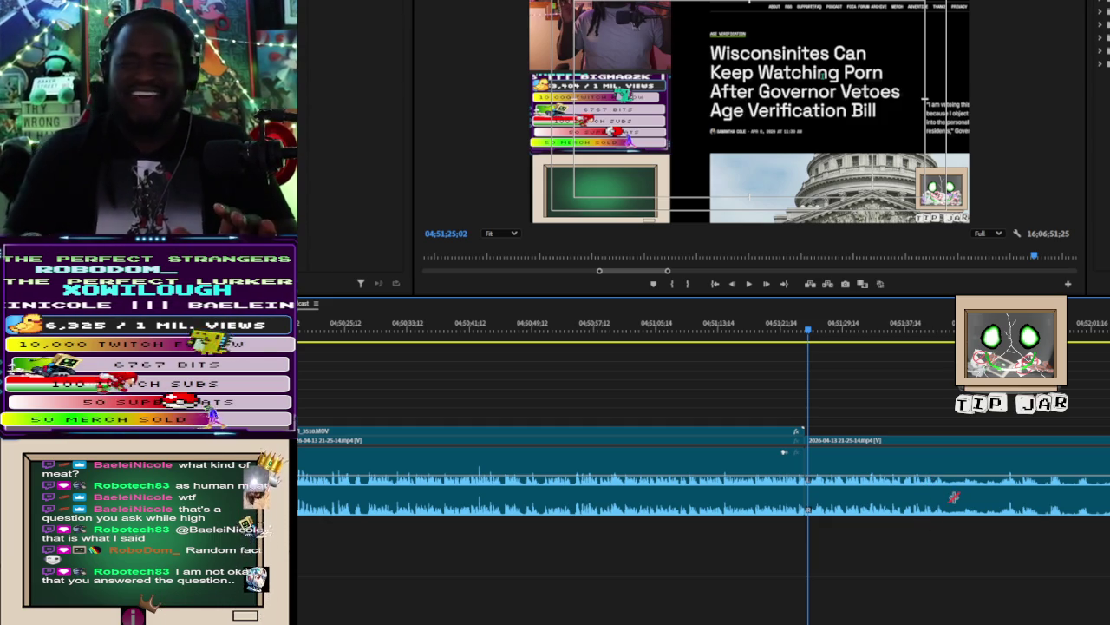
key("space")
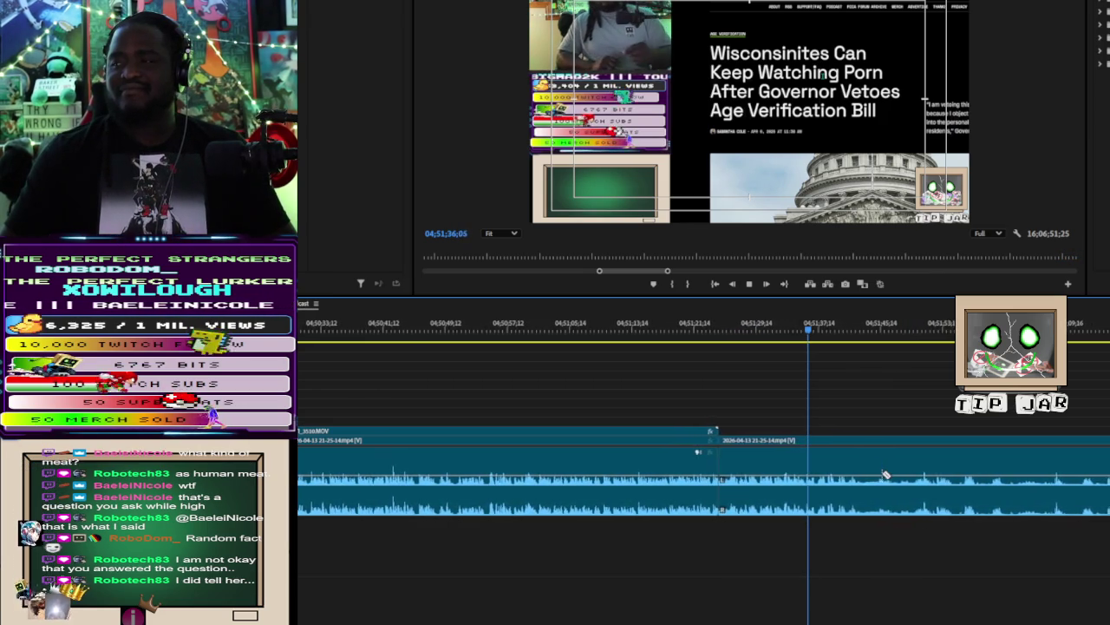
left_click(820, 490)
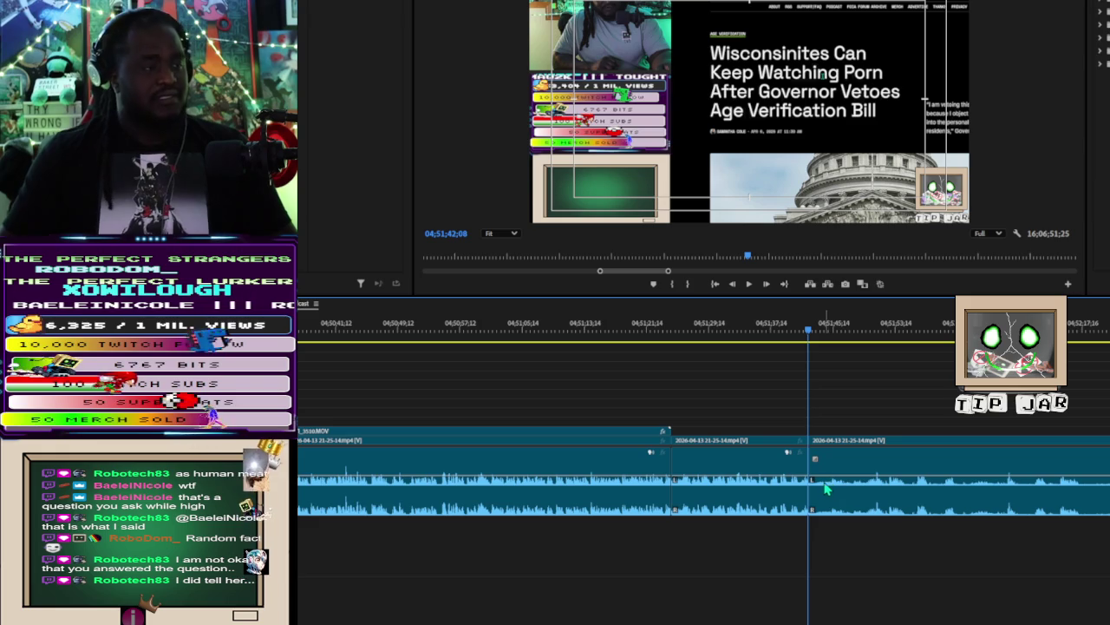
key("minus")
key("minus")
key("minus")
key("minus")
scroll(484, 398, "up", 4)
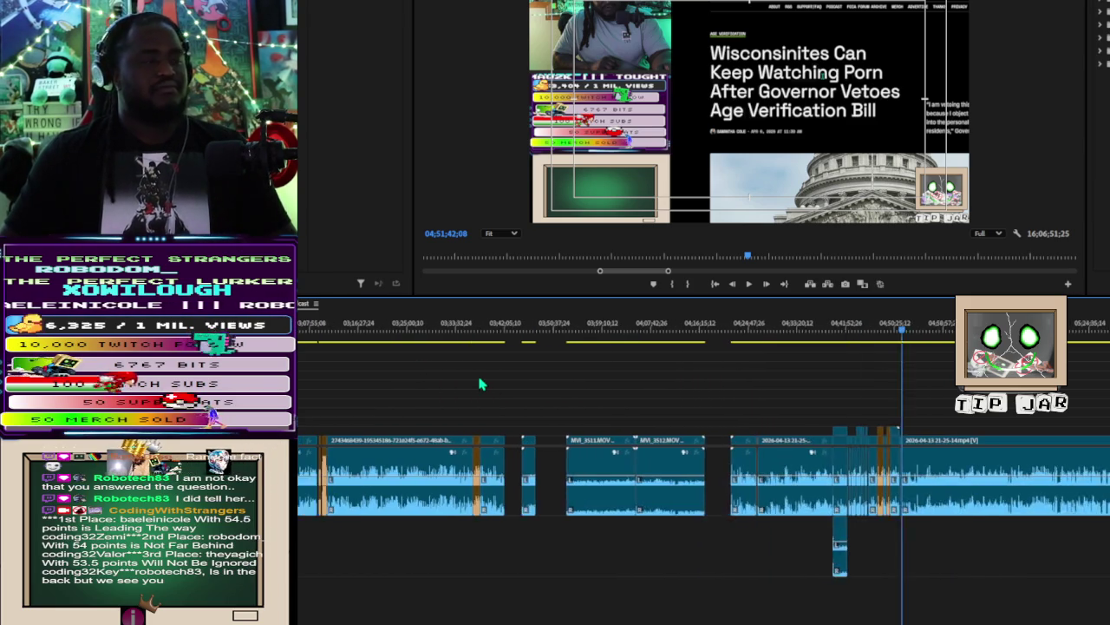
scroll(481, 390, "up", 2)
scroll(482, 382, "up", 3)
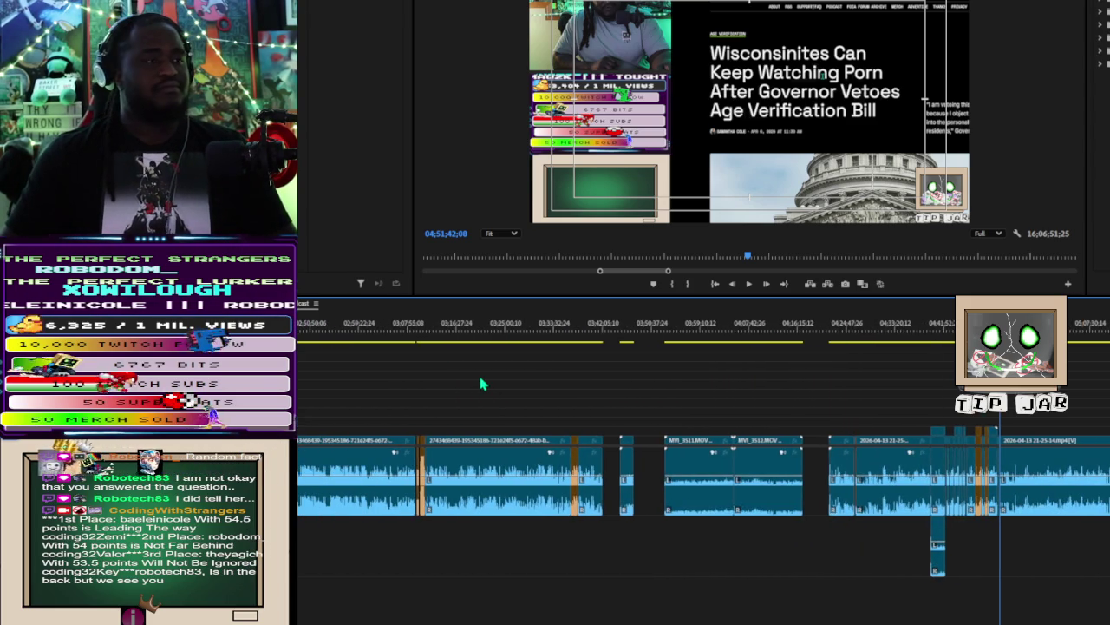
Step: Bring the 1:08–2:59 stretch into view and scrub the stream footage between 01;24 and 01;50
scroll(479, 382, "up", 3)
scroll(475, 382, "up", 3)
scroll(470, 383, "up", 2)
scroll(467, 383, "up", 2)
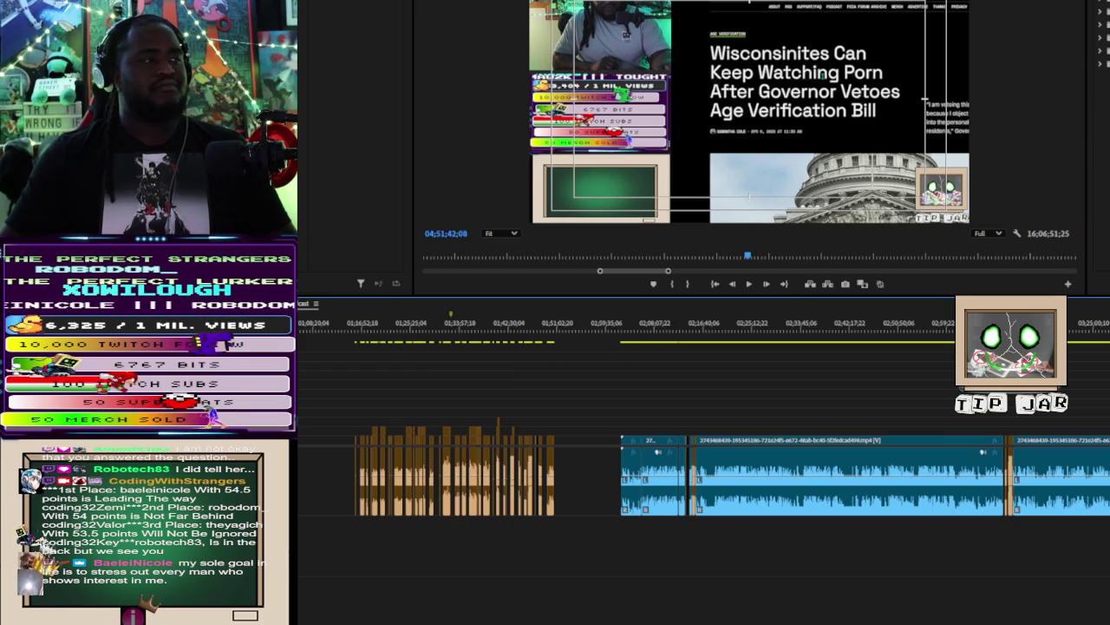
key("Up")
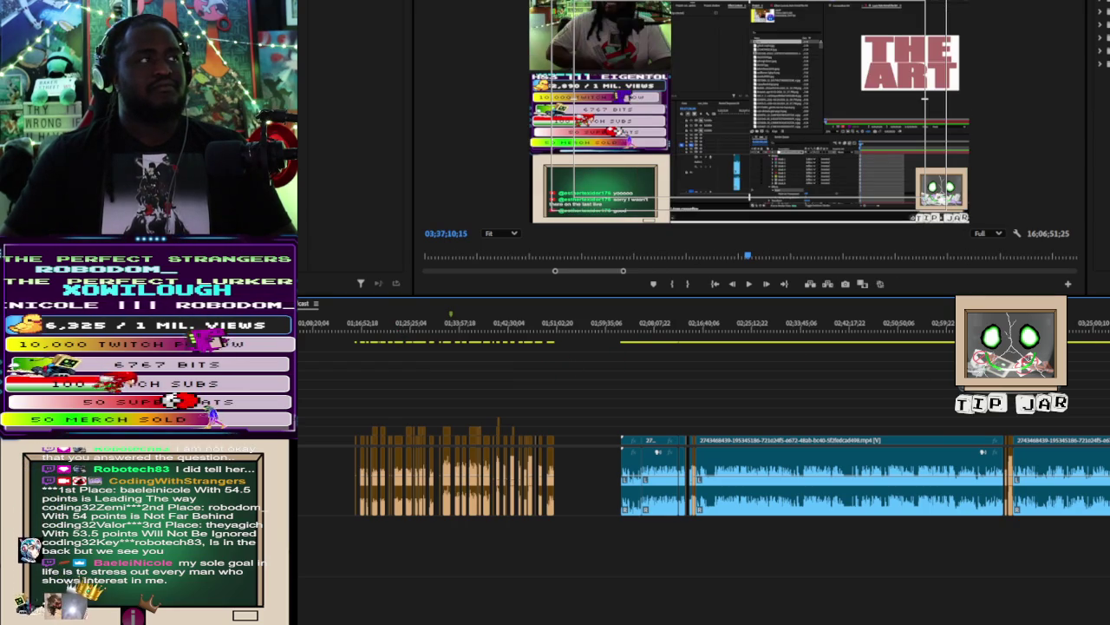
left_click(552, 328)
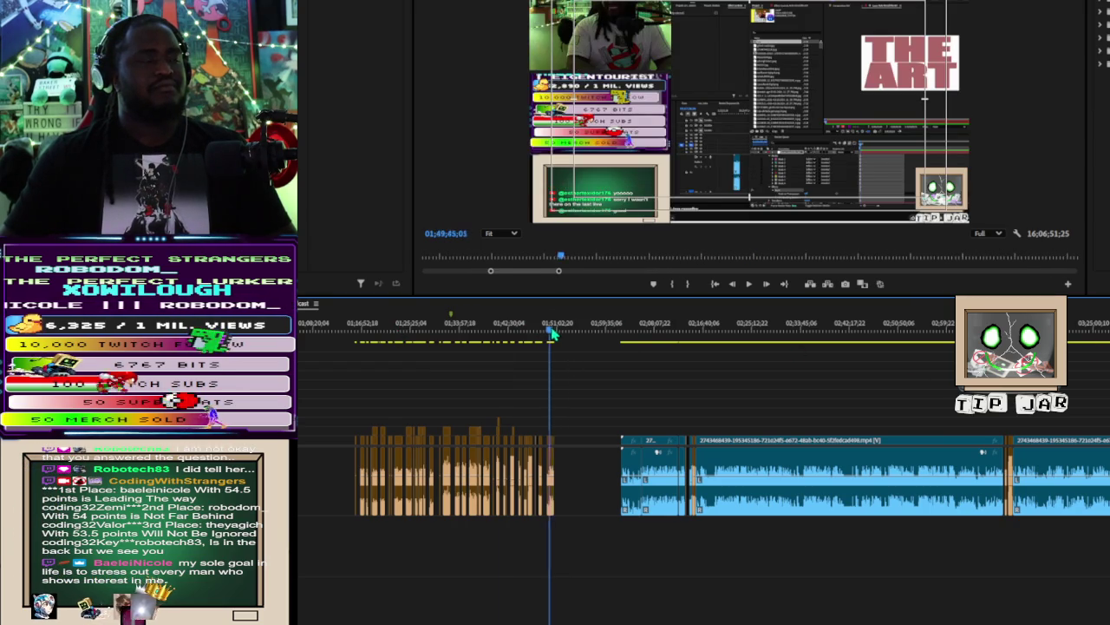
left_click_drag(556, 333, 410, 344)
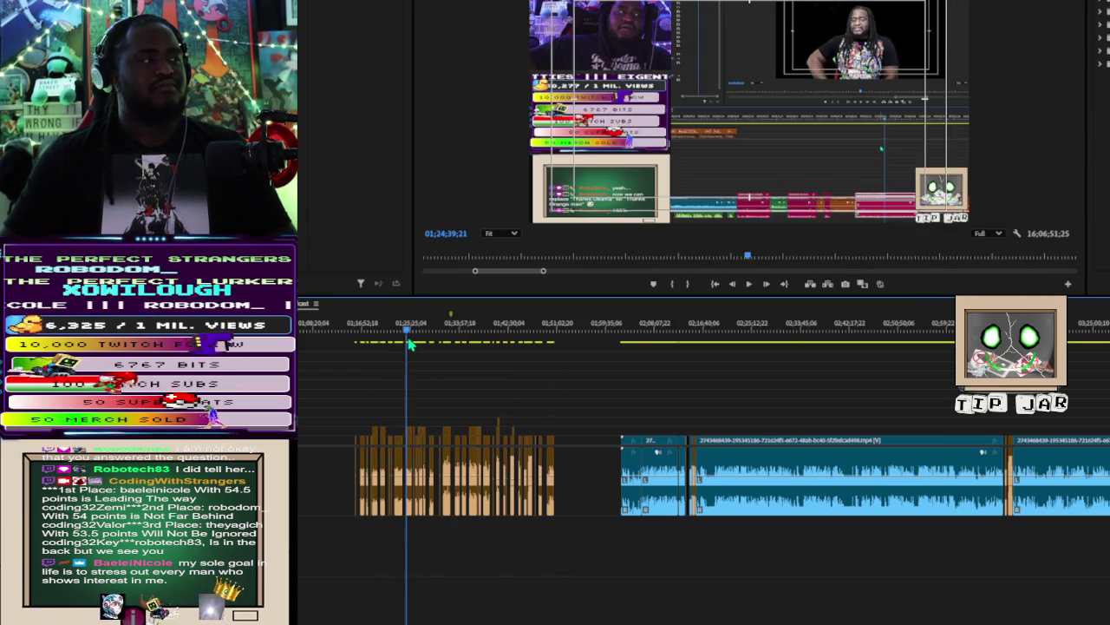
mouse_move(410, 344)
left_mouse_down()
mouse_move(515, 355)
mouse_move(361, 355)
mouse_move(541, 393)
left_mouse_up()
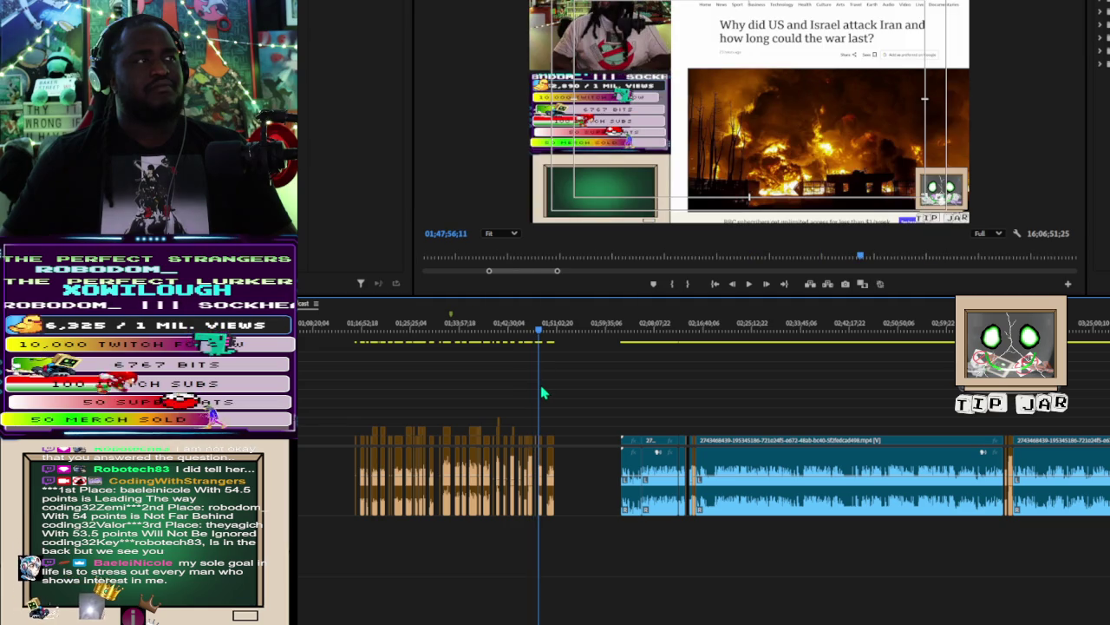
Step: Park the playhead at 01;50;08;01 to preview that stream moment
left_click_drag(541, 393, 555, 396)
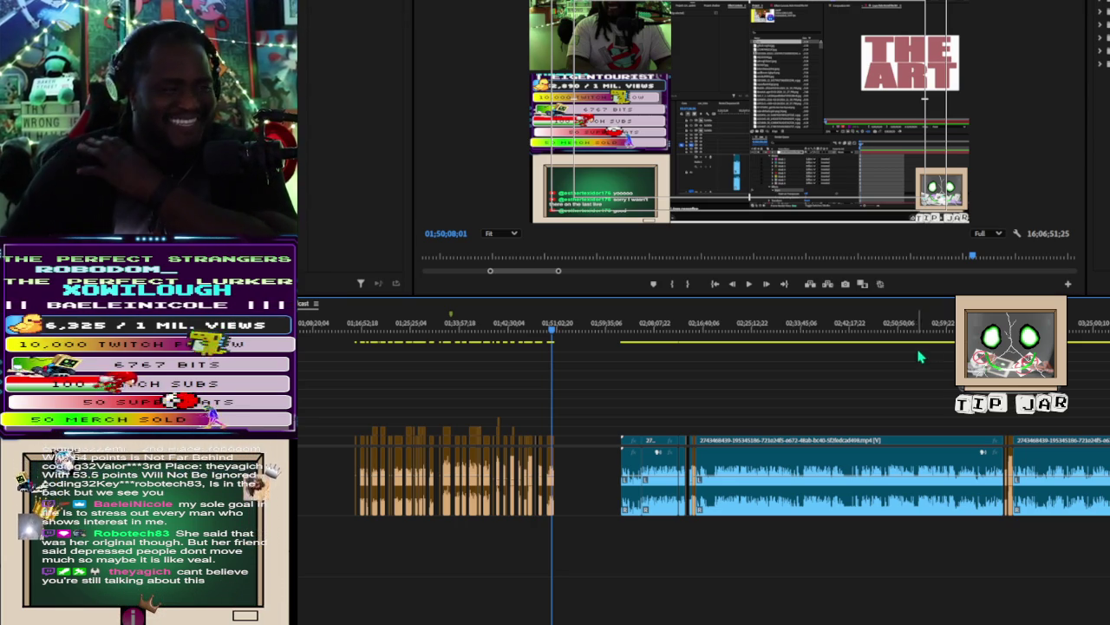
scroll(694, 469, "right", 1)
Step: Drop the stacked short MVI_3510.MOV clip onto the main track and scrub to preview the result
scroll(694, 468, "right", 5)
scroll(694, 472, "right", 3)
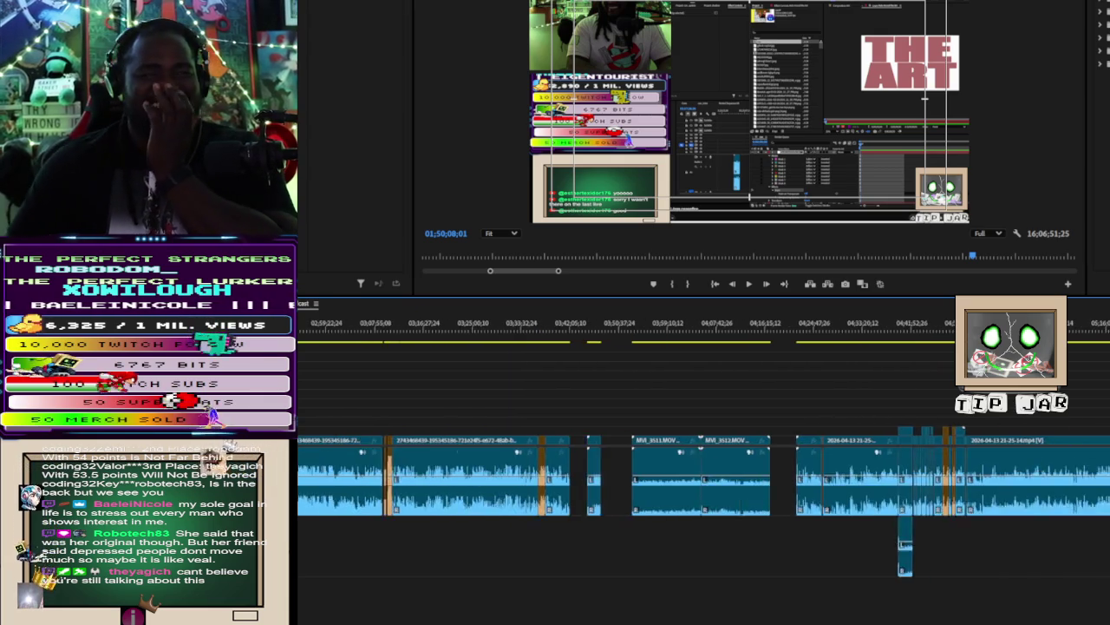
scroll(694, 473, "right", 3)
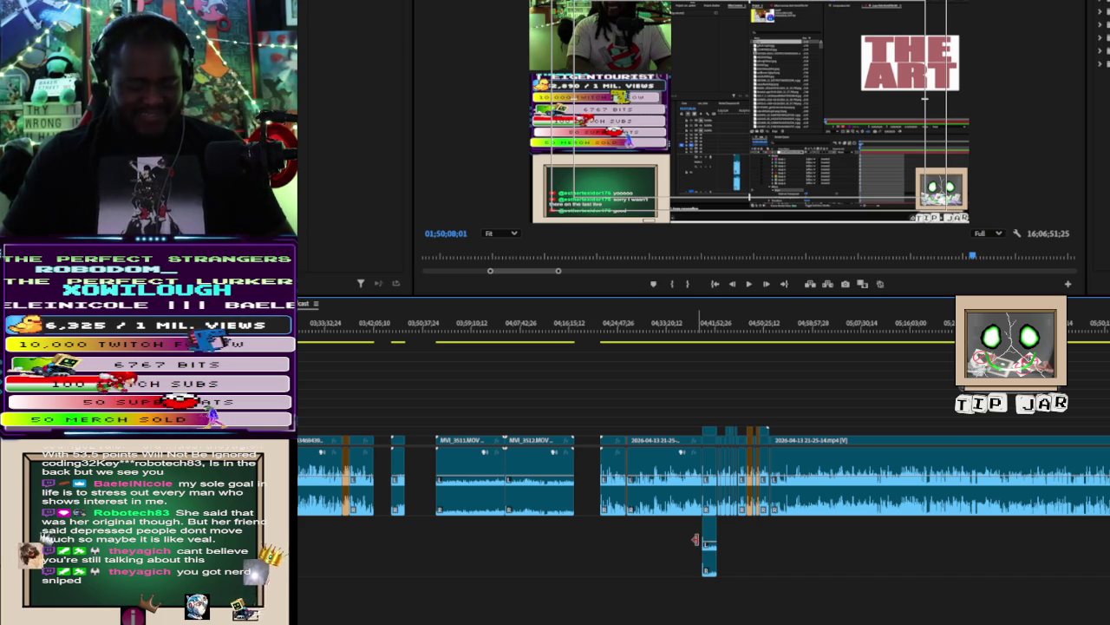
key("=")
key("=")
key("=")
key("=")
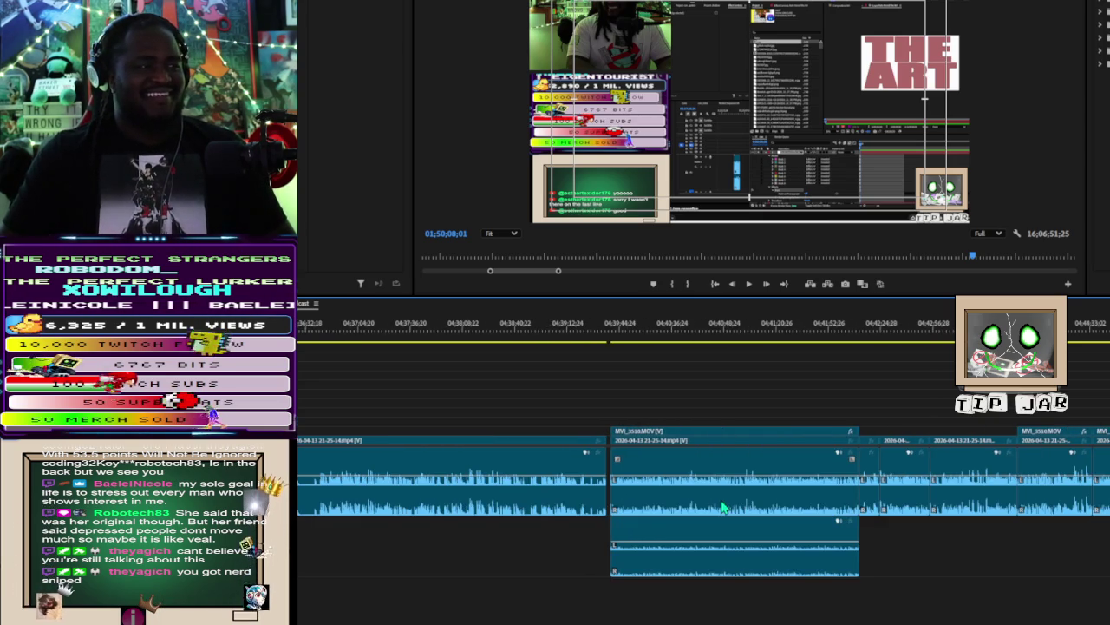
mouse_move(722, 507)
left_mouse_down()
mouse_move(720, 526)
mouse_move(721, 499)
left_mouse_up()
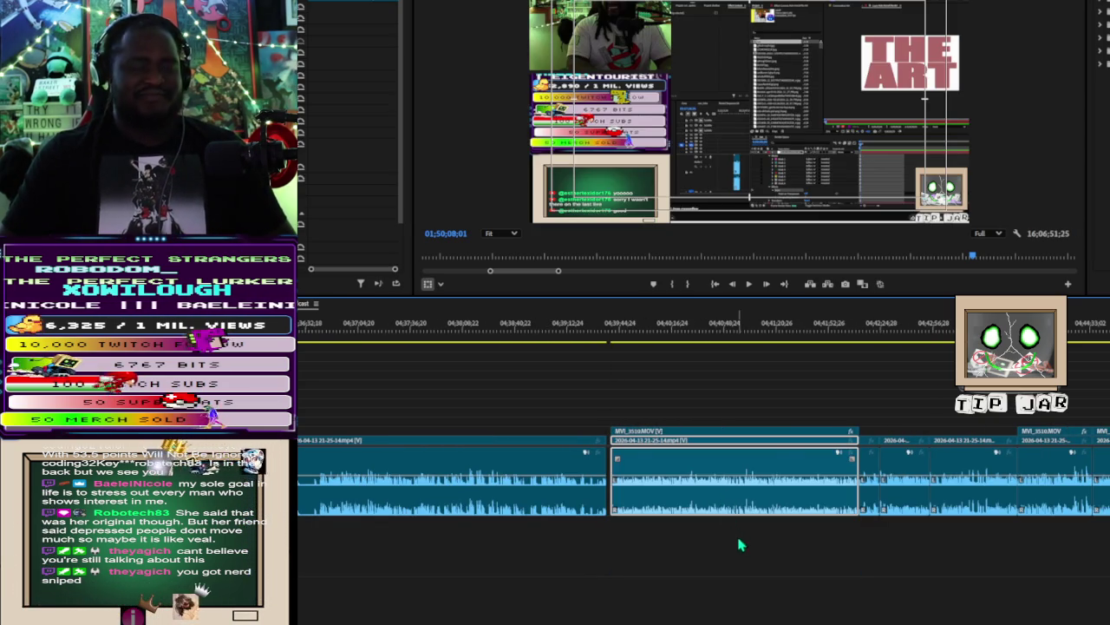
key("minus")
key("minus")
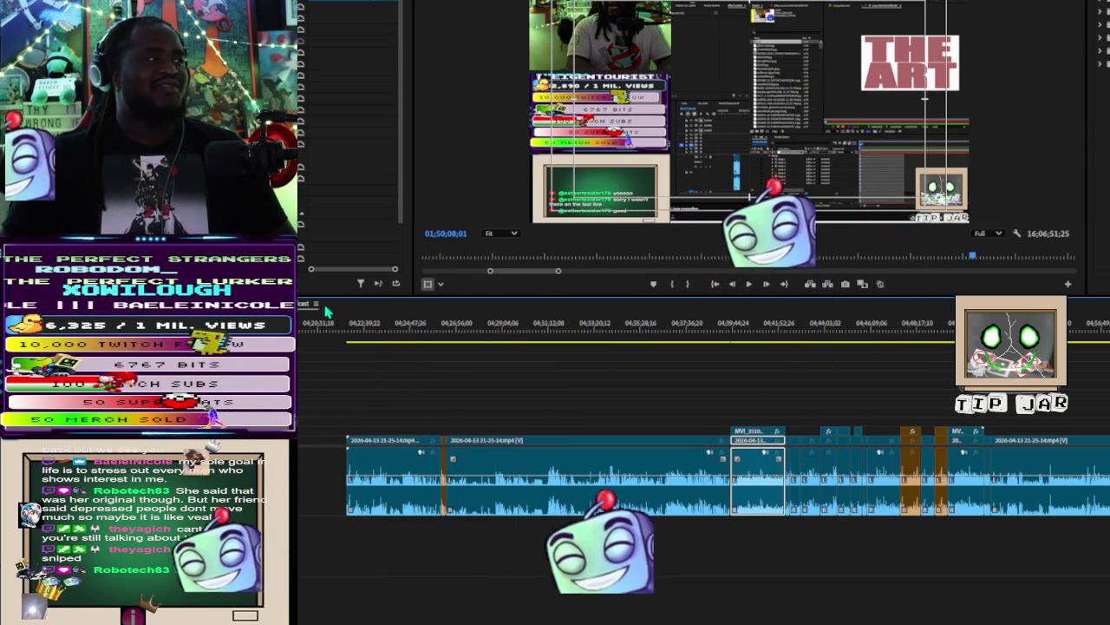
mouse_move(389, 322)
left_mouse_down()
mouse_move(402, 346)
mouse_move(464, 378)
mouse_move(447, 383)
mouse_move(803, 448)
left_mouse_up()
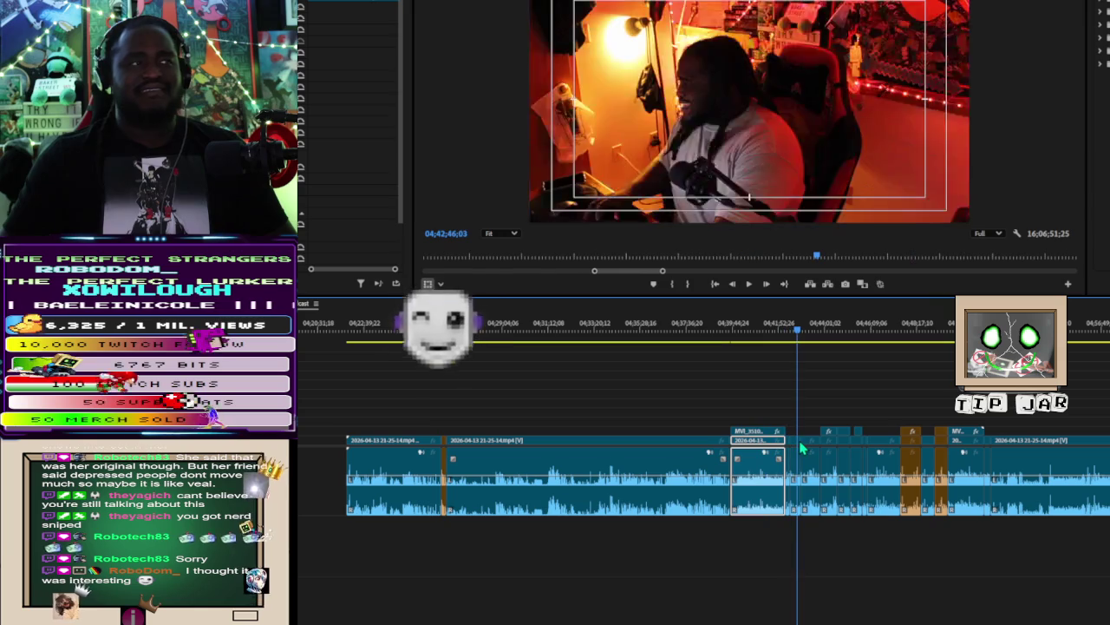
Step: Delete the cluster of short clips between about 4:40 and 4:51, leaving a gap
mouse_move(803, 449)
left_mouse_down()
mouse_move(861, 466)
mouse_move(1028, 468)
left_mouse_up()
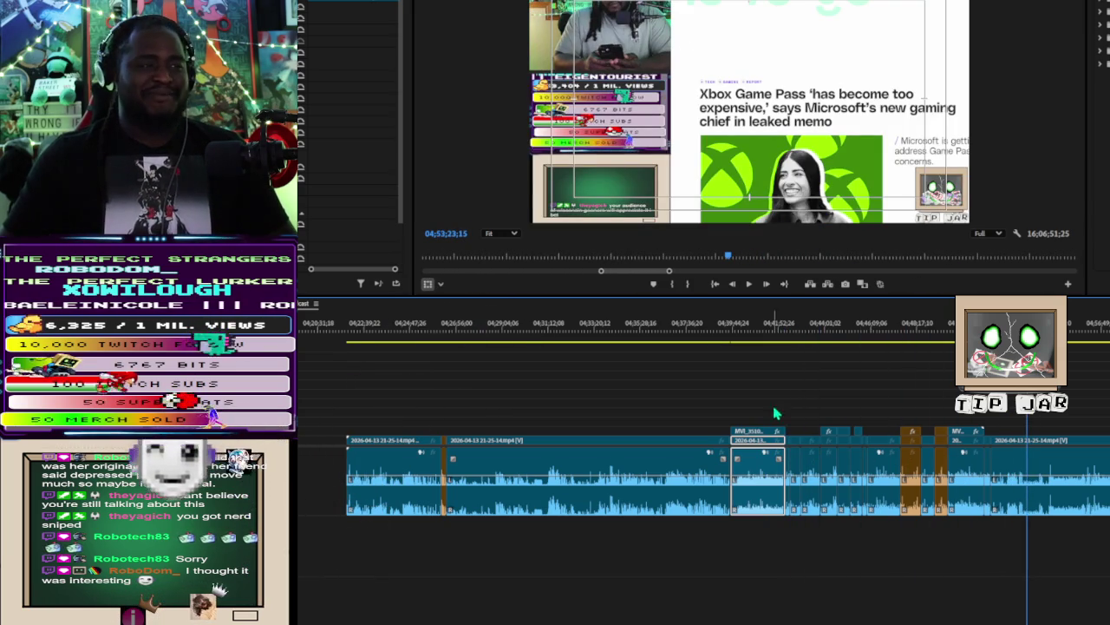
mouse_move(744, 383)
left_mouse_down()
mouse_move(985, 532)
mouse_move(984, 543)
left_mouse_up()
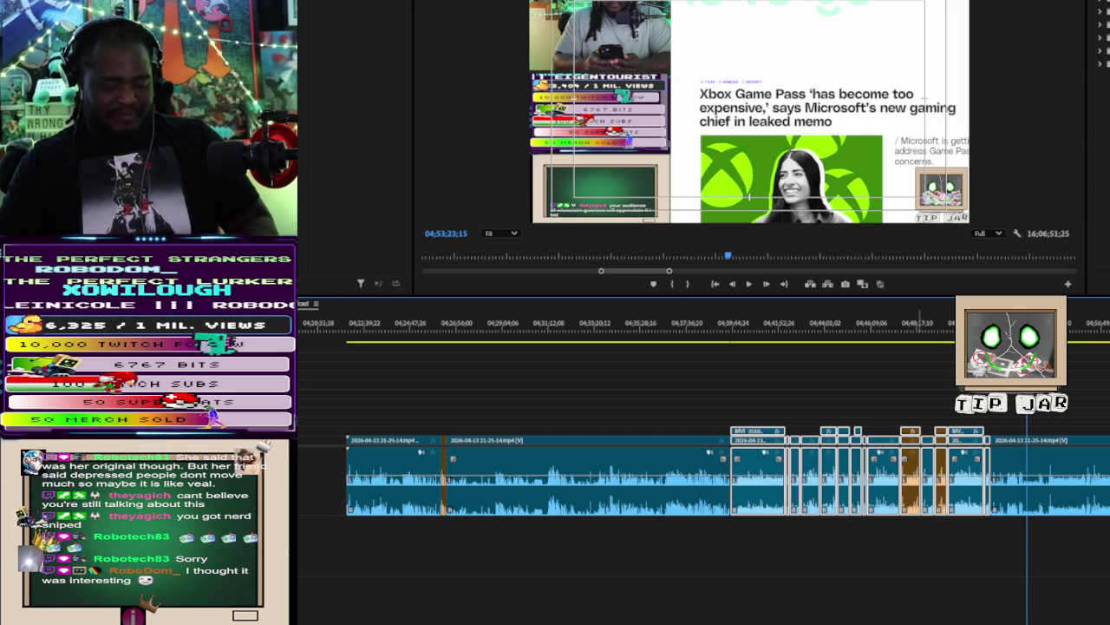
key("Delete")
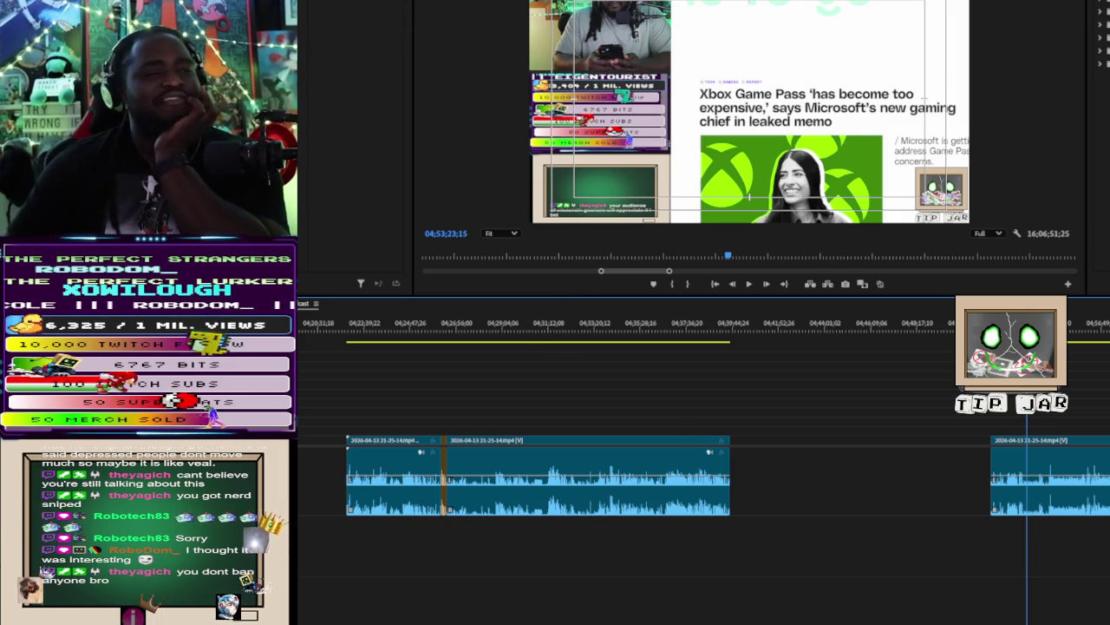
scroll(360, 612, "up", 15)
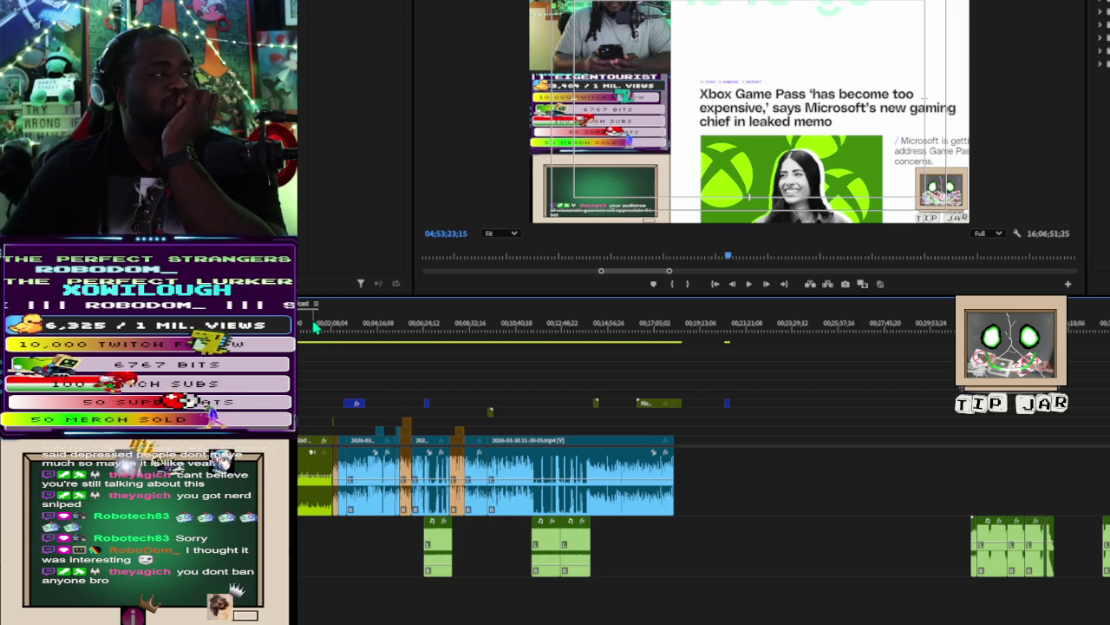
Step: Scrub through the footage to the black frame at 00;18;23;20
left_click(310, 329)
left_click_drag(309, 329, 657, 419)
mouse_move(420, 336)
left_mouse_down()
mouse_move(657, 406)
mouse_move(641, 404)
left_mouse_up()
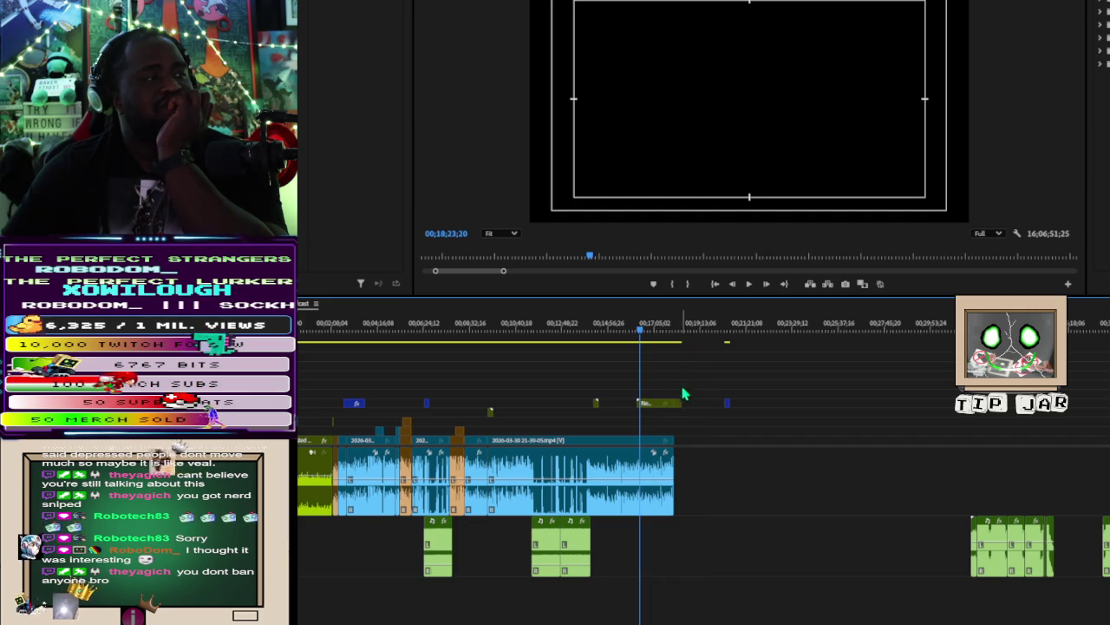
Step: Remove the video and audio clips at the sequence start, then paste them back onto the timeline
left_click_drag(708, 427, 297, 526)
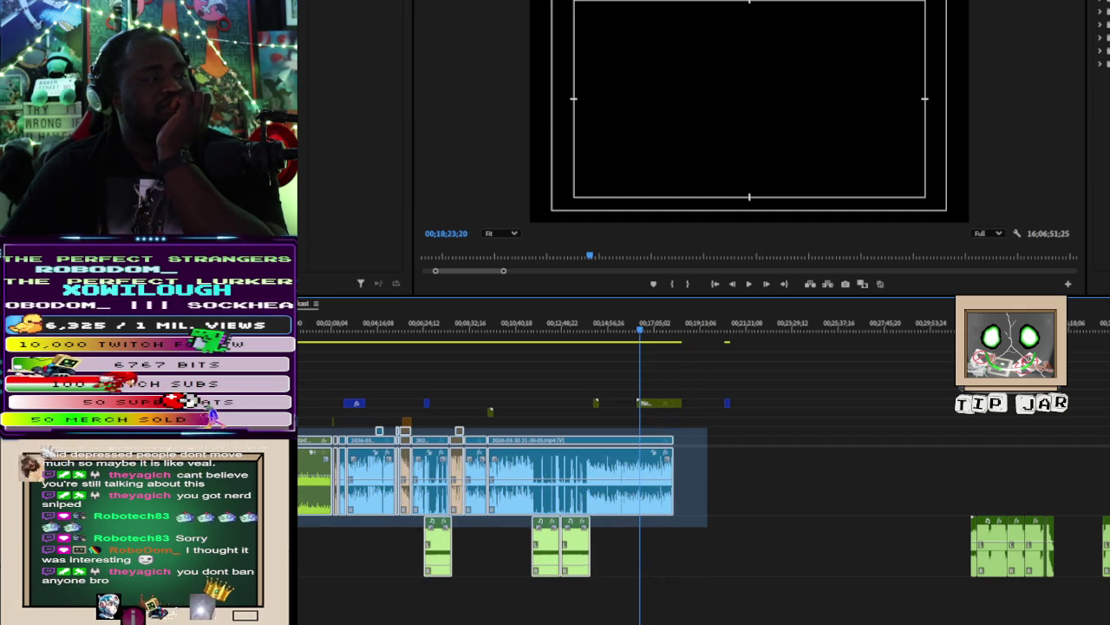
key("Delete")
left_click(299, 538)
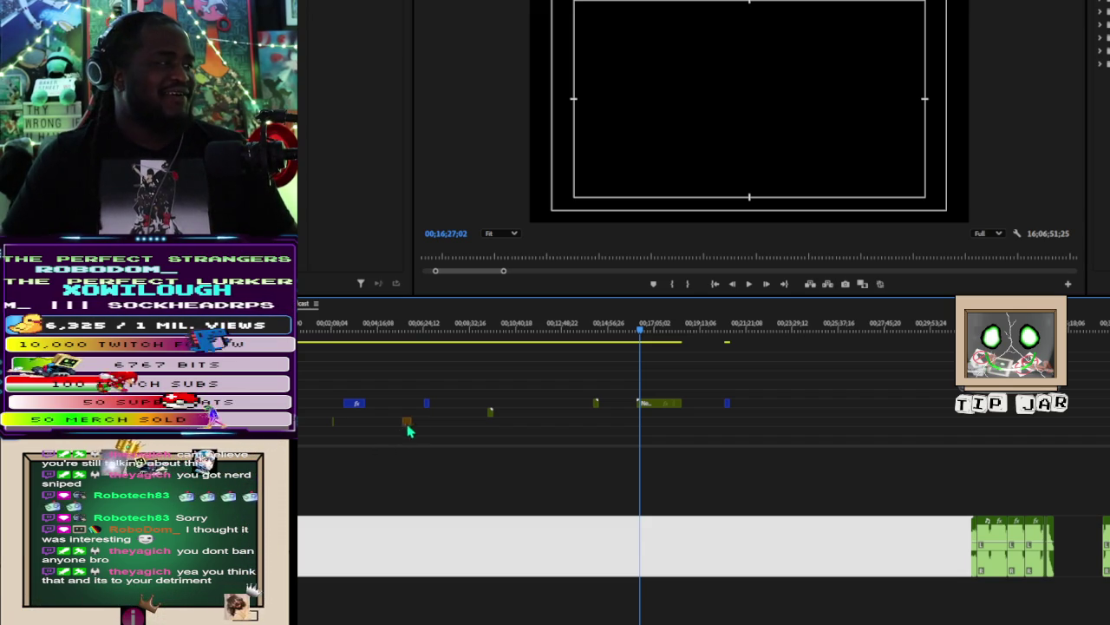
left_click(408, 334)
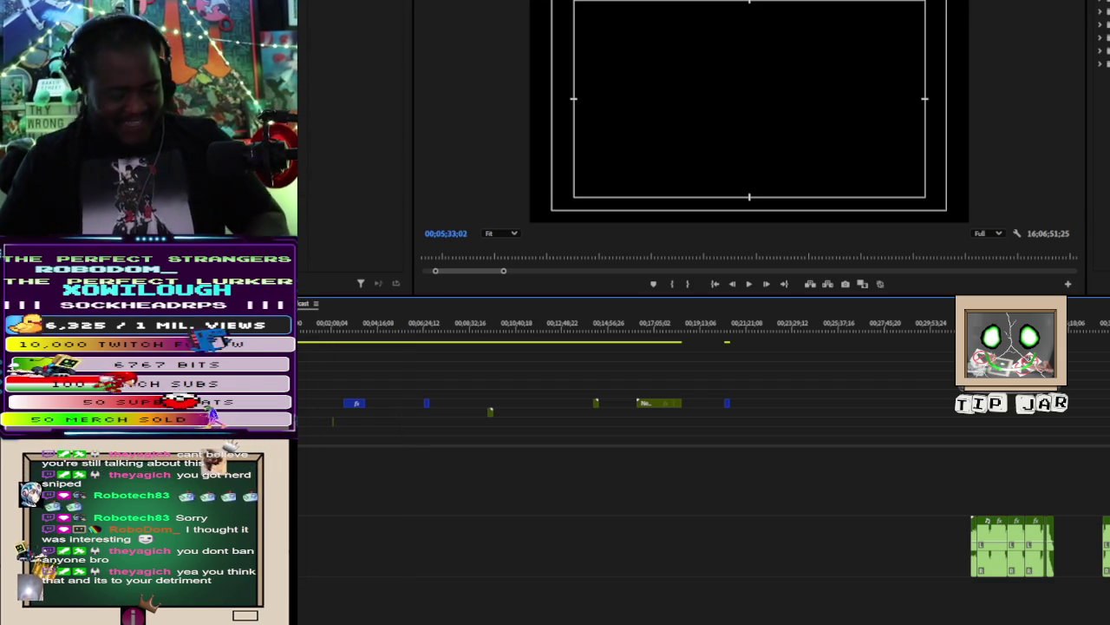
key("ctrl+v")
left_click(334, 329)
left_click_drag(334, 329, 336, 327)
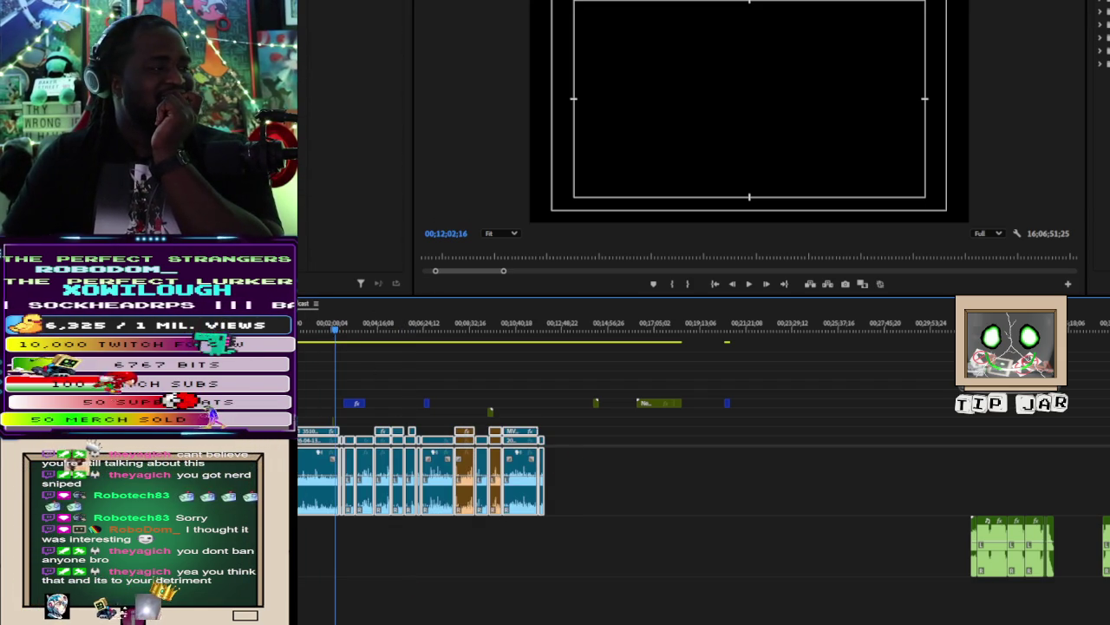
Step: Push the clips after the first stream clip right and trim an edge to widen the gap
scroll(396, 615, "up", 5)
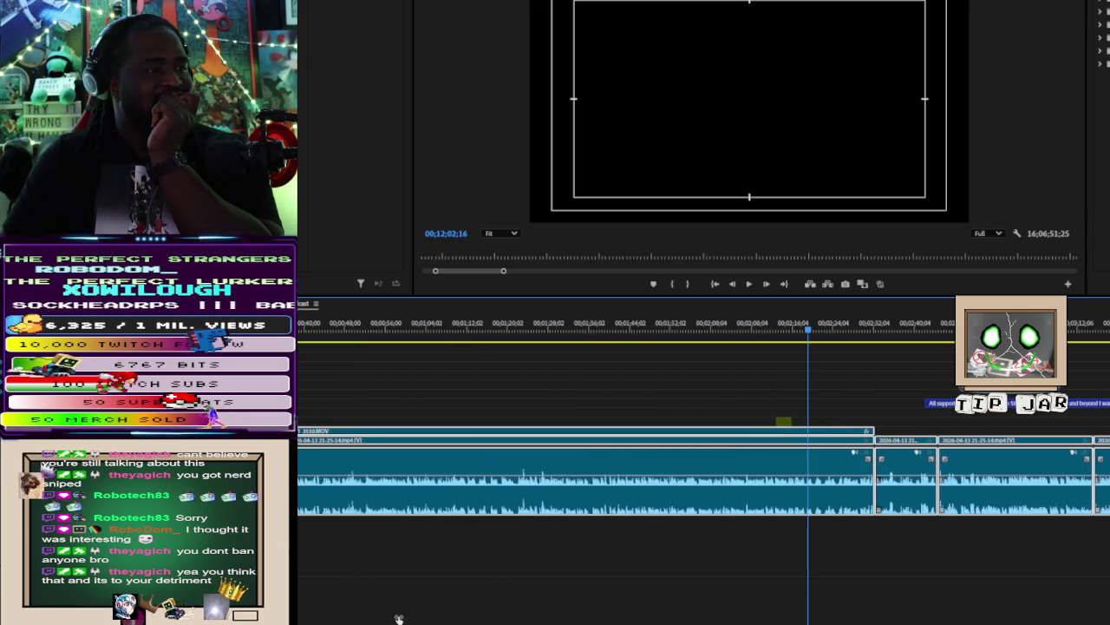
scroll(408, 618, "down", 1)
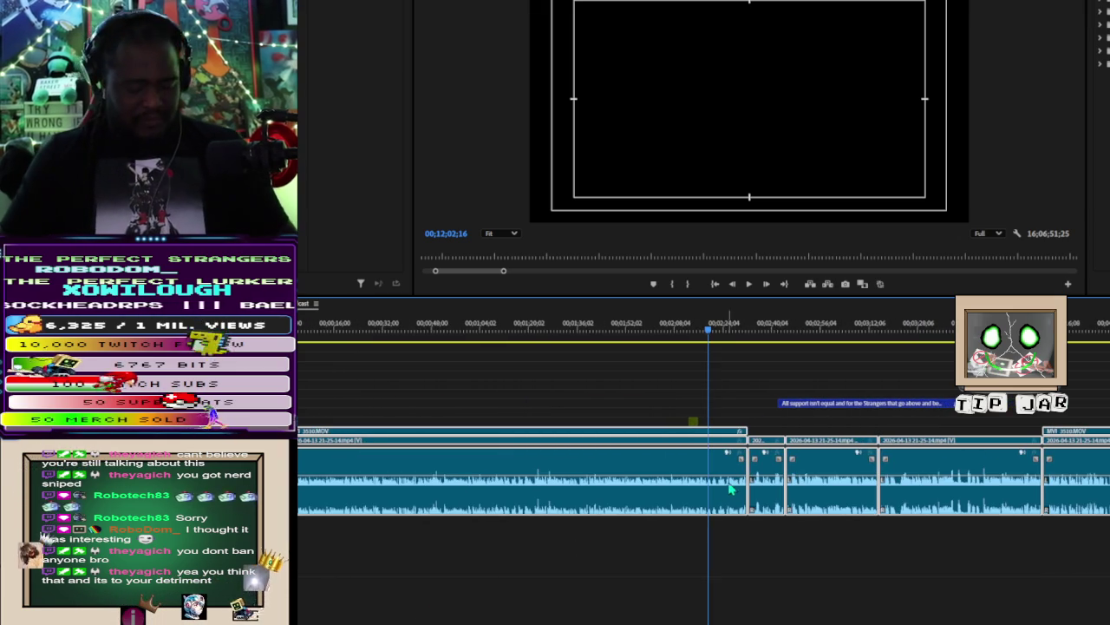
left_click(760, 477)
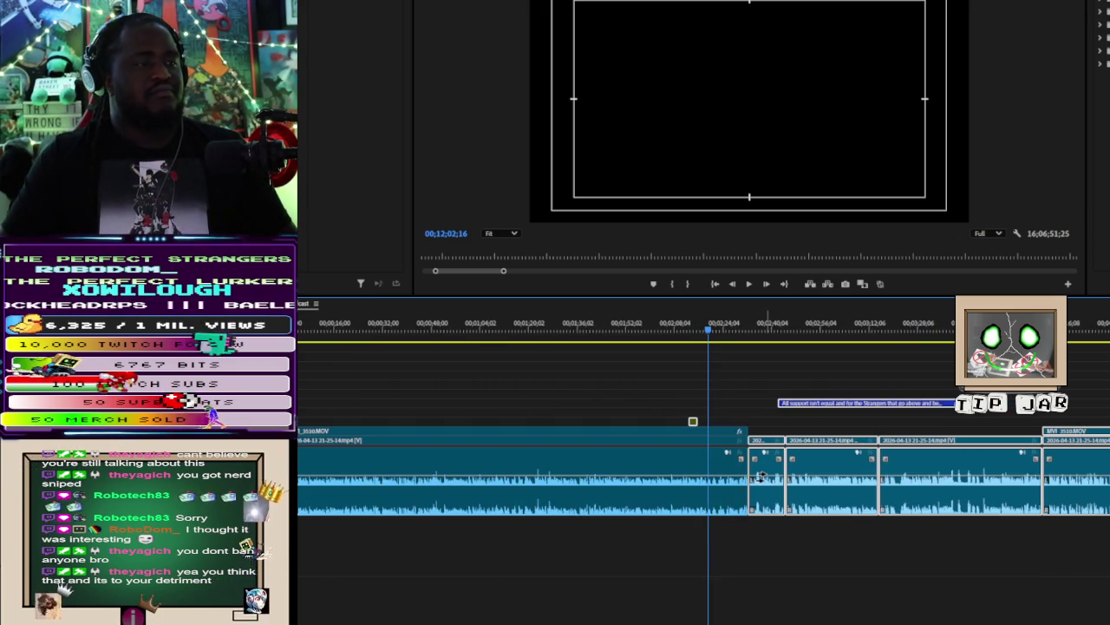
left_click_drag(760, 476, 769, 475)
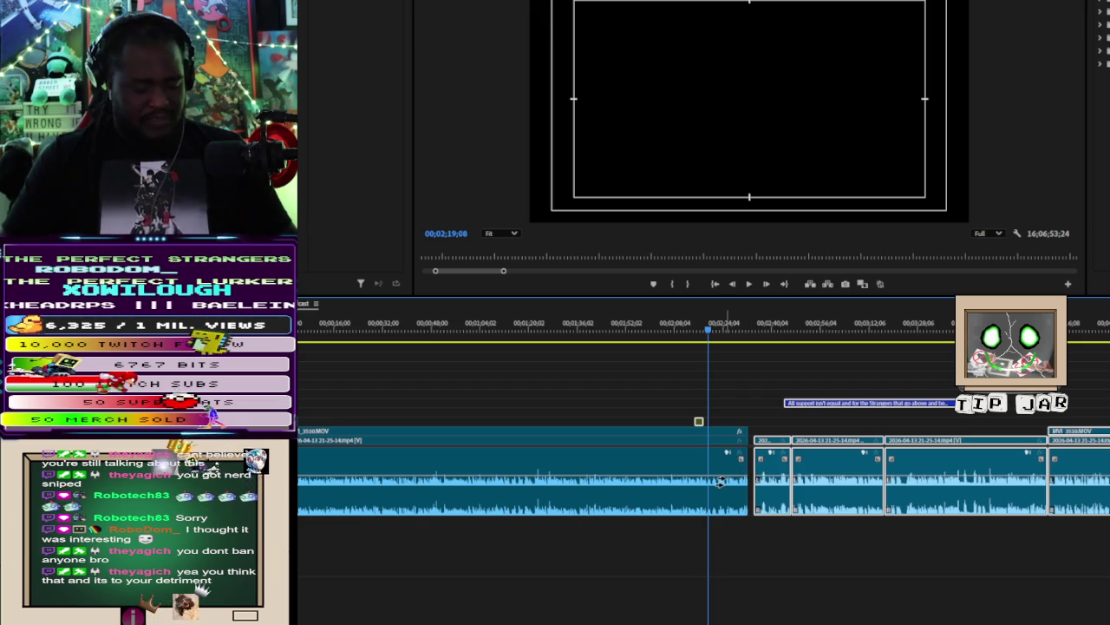
left_click(737, 480)
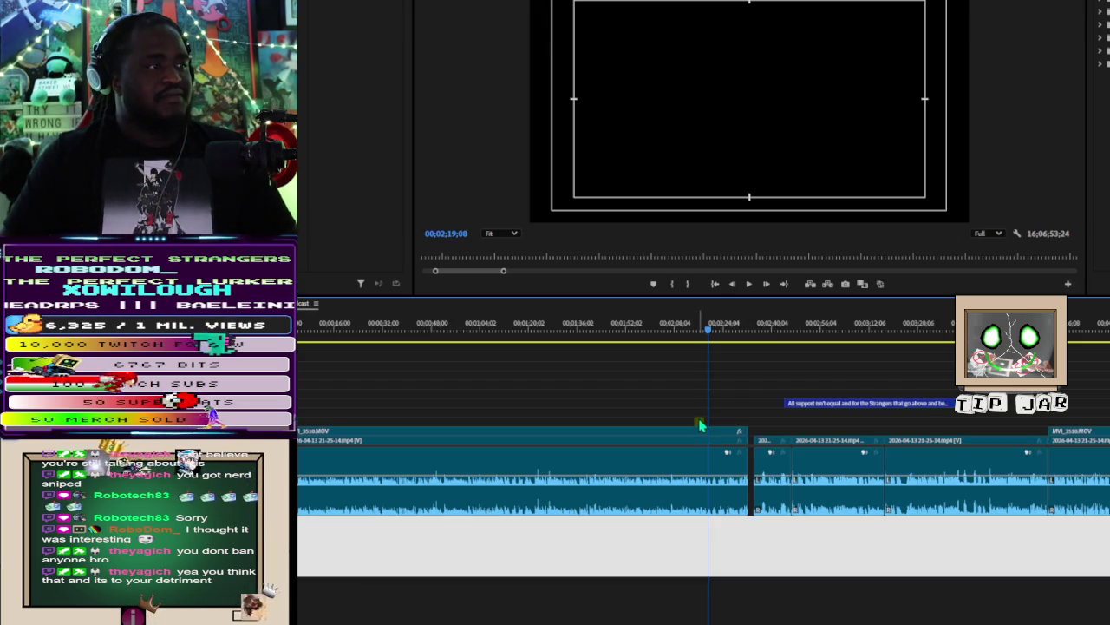
left_click(701, 426)
left_click_drag(756, 431, 751, 432)
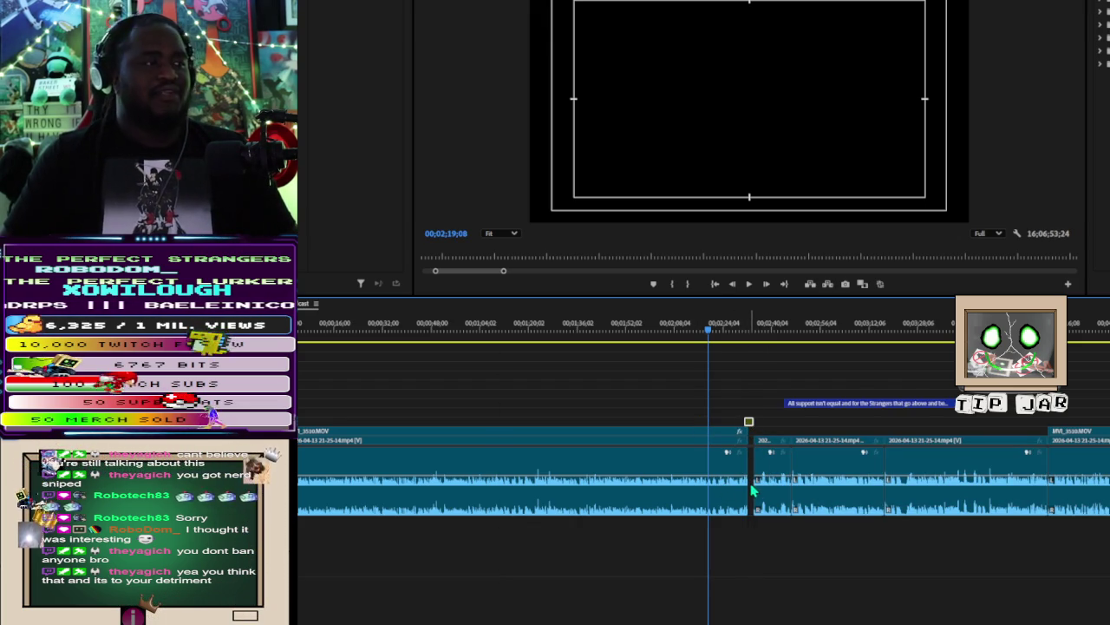
scroll(747, 526, "up", 3)
scroll(748, 526, "up", 2)
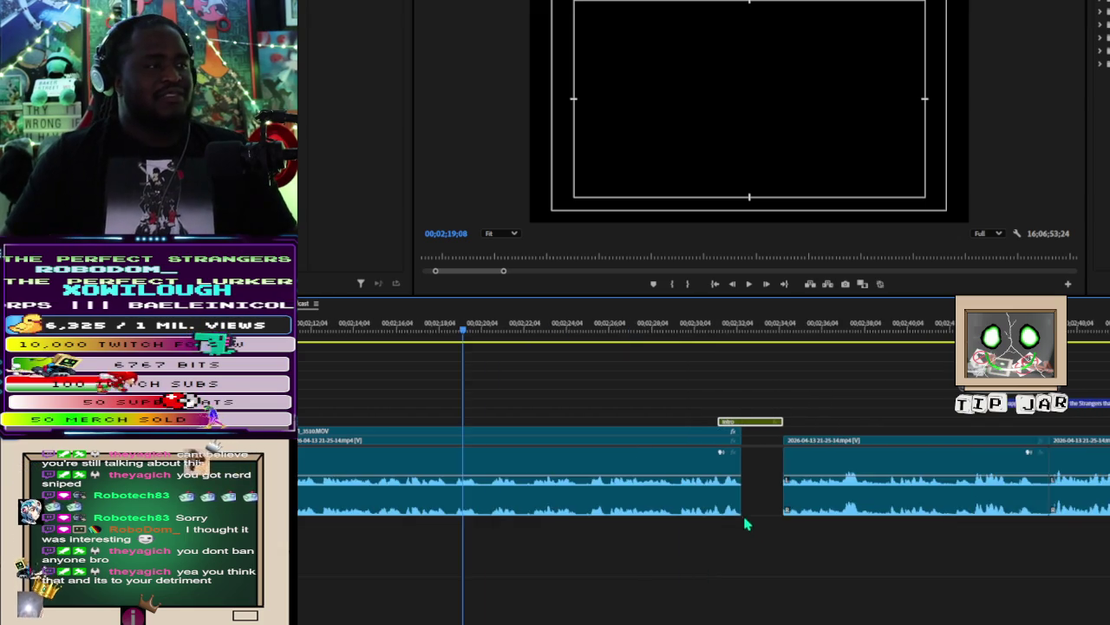
Step: Drop the CWS explosion Intro clip into the gap, preview it, and fit the whole sequence in view
scroll(739, 446, "up", 2)
left_click_drag(734, 425, 769, 425)
left_click_drag(793, 331, 806, 329)
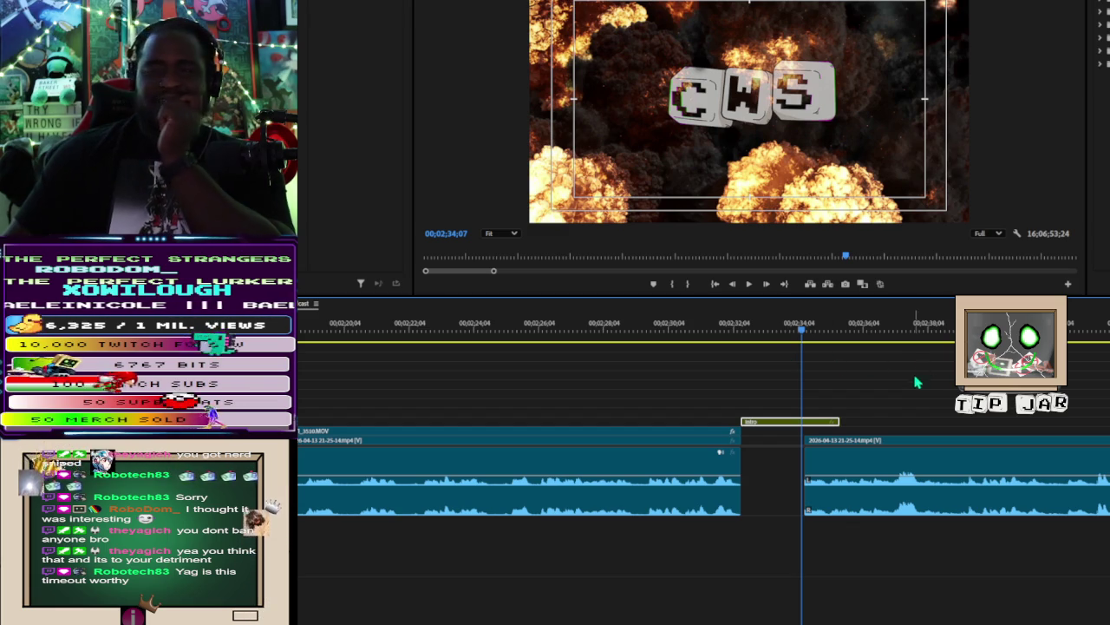
scroll(857, 425, "down", 3)
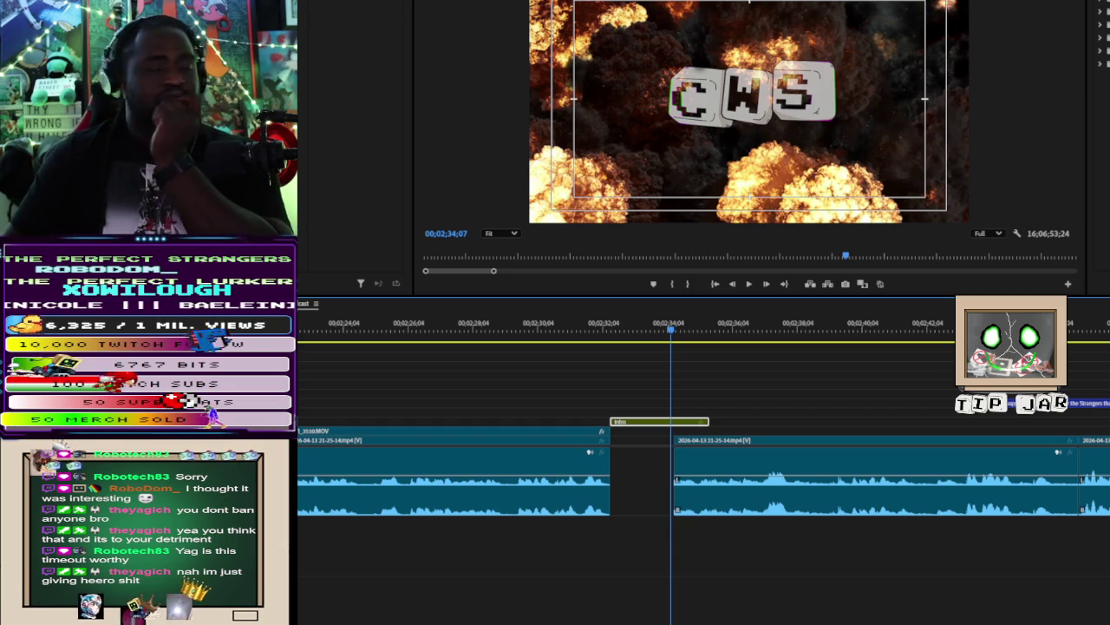
key("backslash")
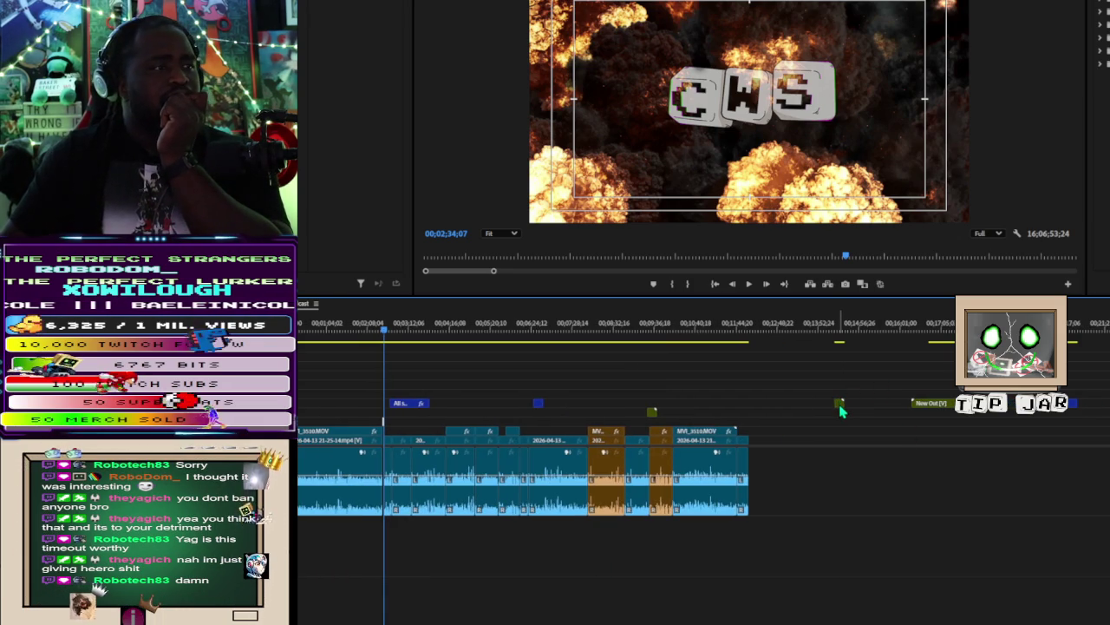
Step: Raise the small graphic one track, move New Out earlier, and shrink track heights at the sequence end
left_click_drag(840, 404, 839, 384)
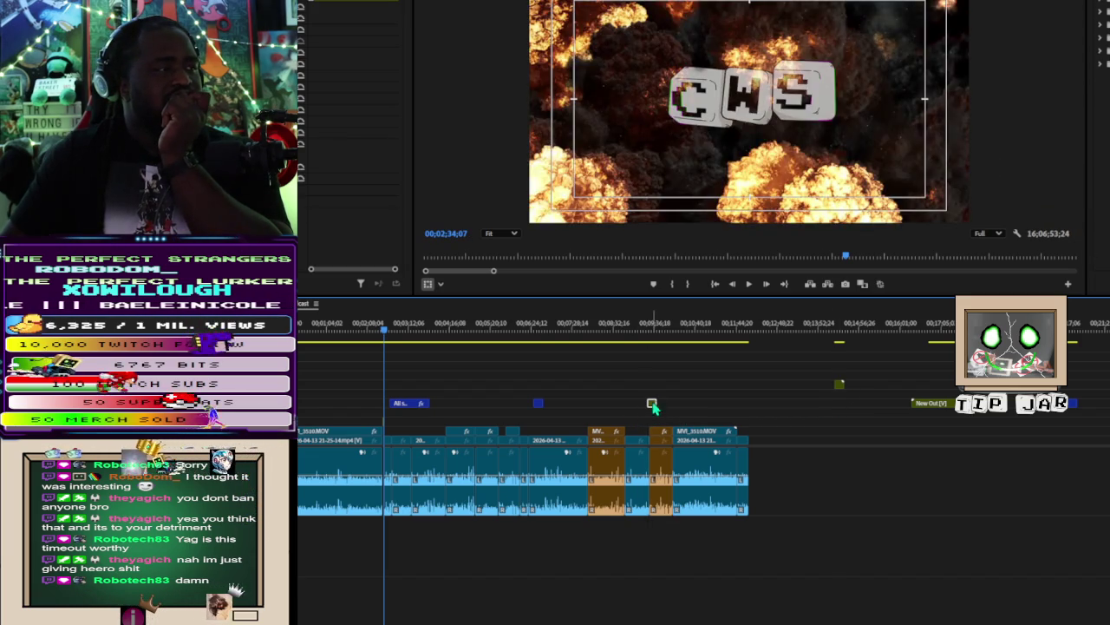
left_click_drag(935, 410, 717, 407)
left_click(363, 337)
scroll(693, 468, "right", 3)
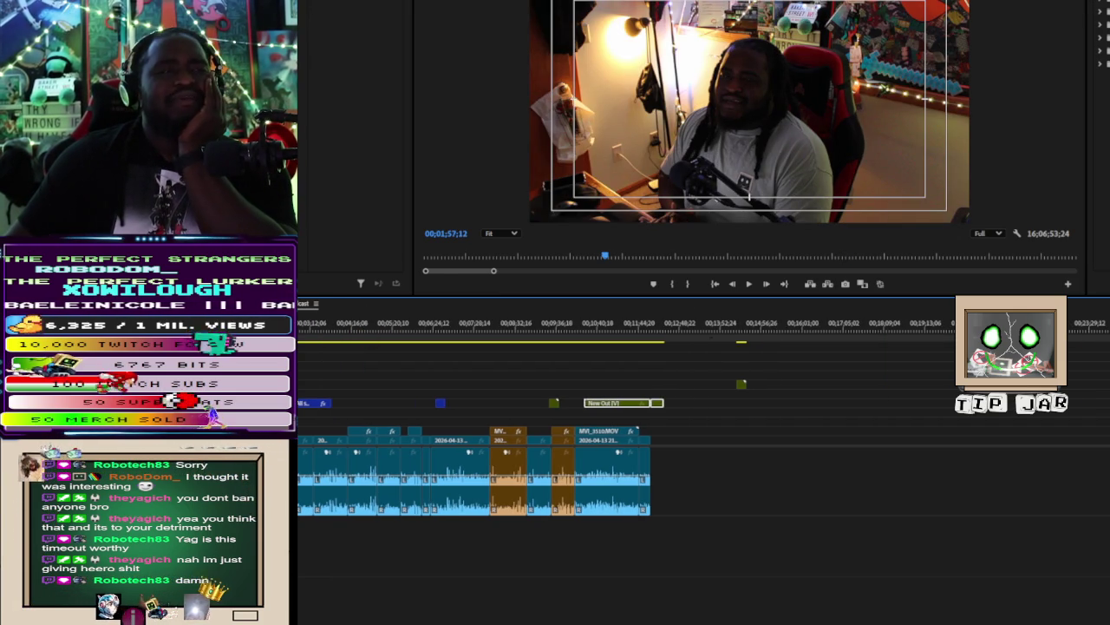
key("Down")
key("Down")
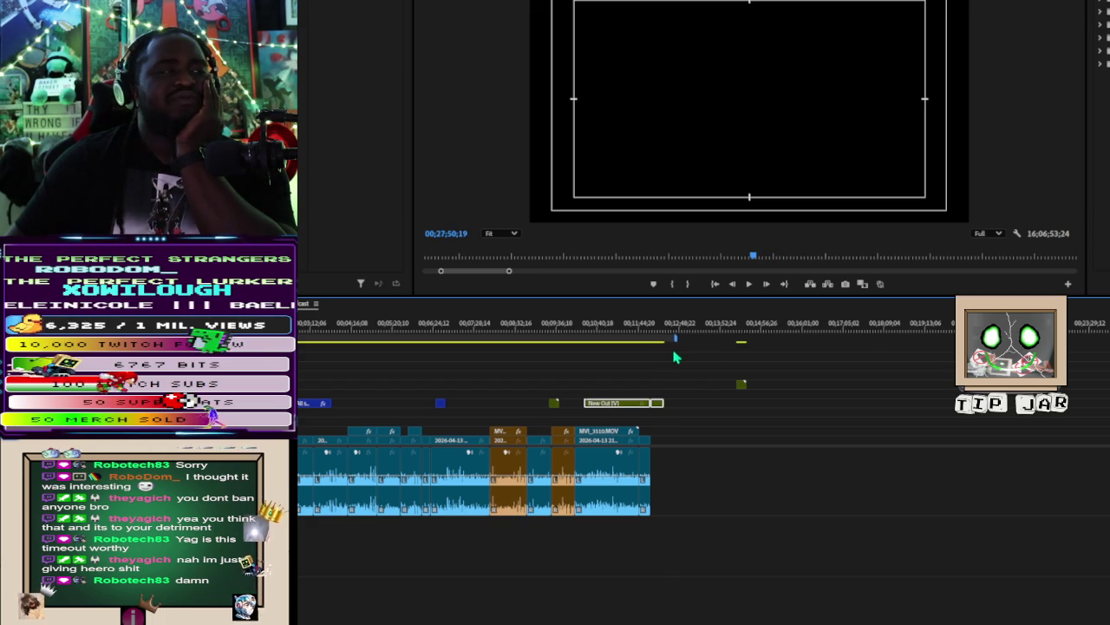
scroll(814, 496, "up", 3)
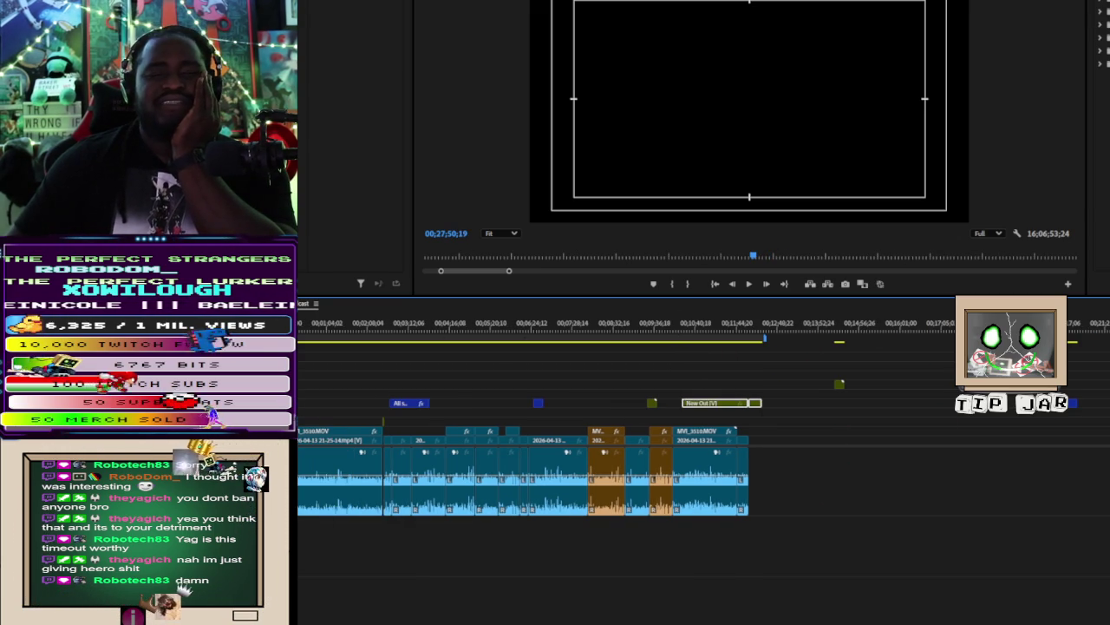
key("ctrl+minus")
key("ctrl+minus")
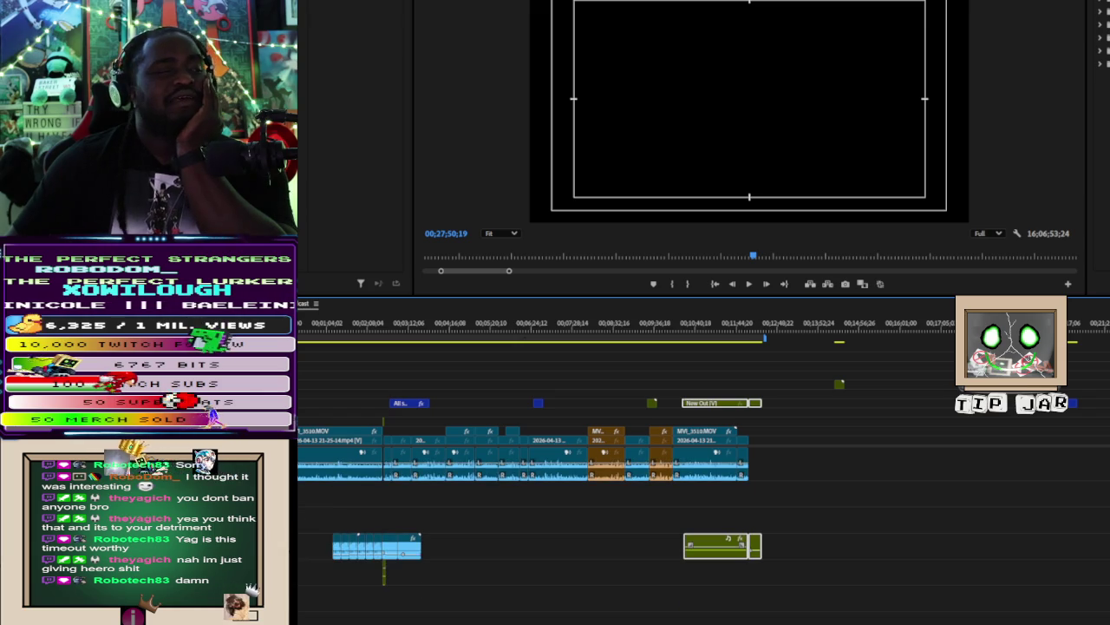
Step: Move the small upper-track graphic earlier and park the playhead at 00;13;01;09
key("ctrl+equal")
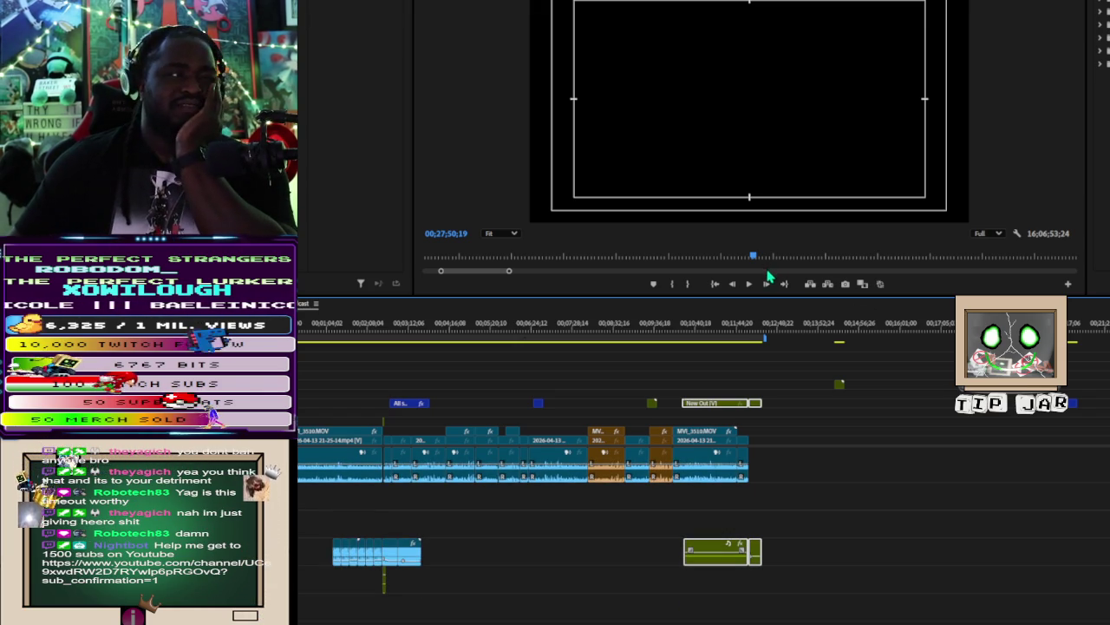
left_click(653, 404)
left_click_drag(599, 405, 594, 409)
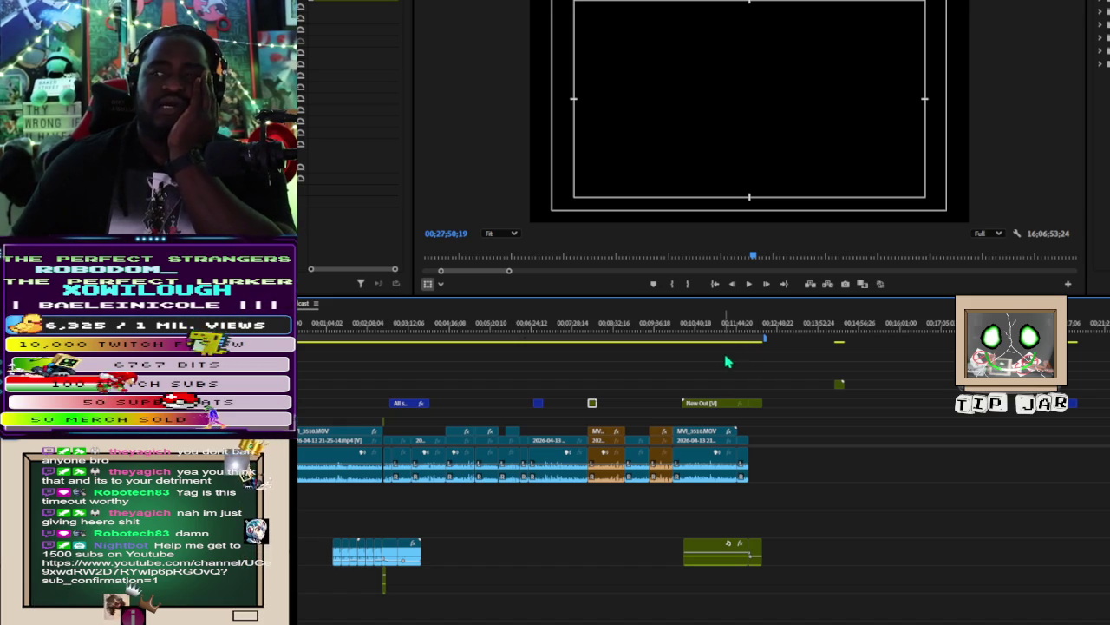
left_click(785, 328)
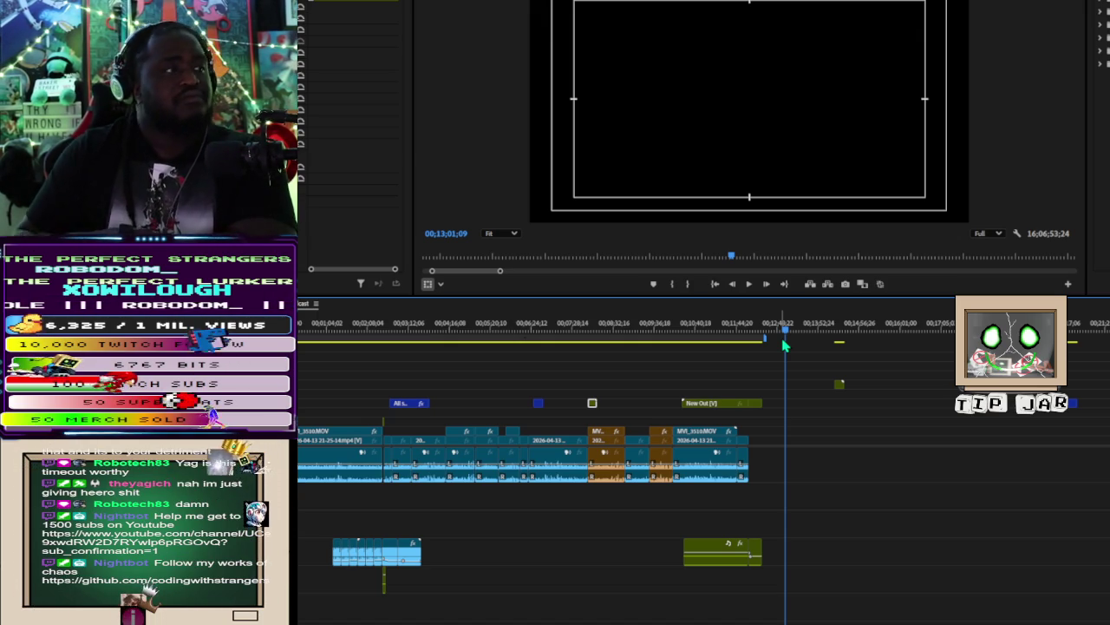
Step: Export as H.264, Match Source - Adaptive High Bitrate, with AAC stereo audio at 48000 Hz, 320 kbps
key("alt+shift+1")
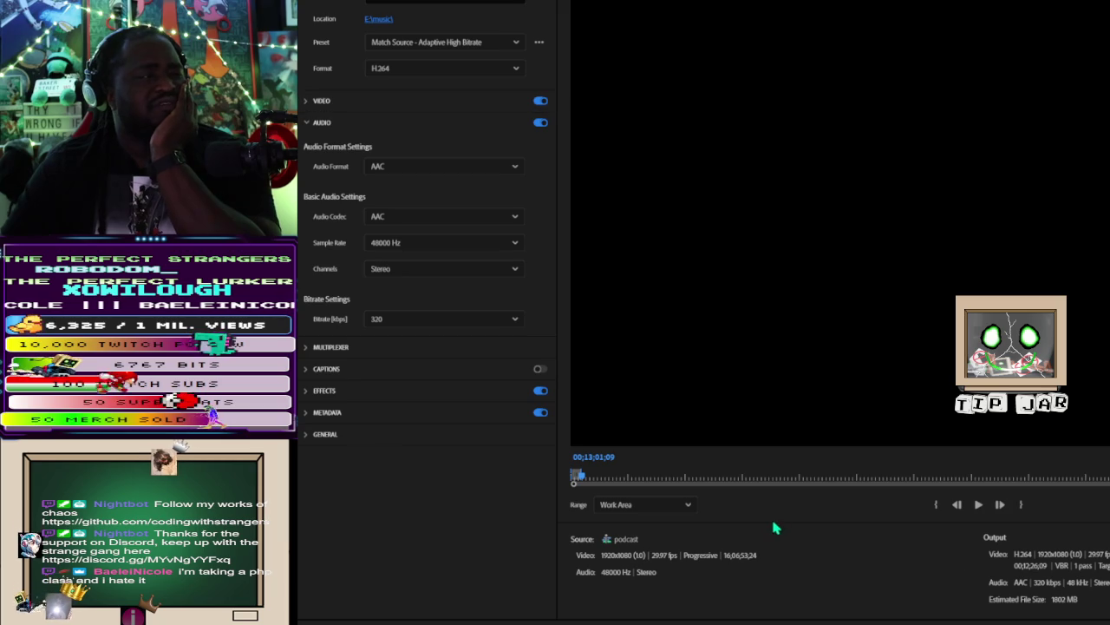
left_click(595, 479)
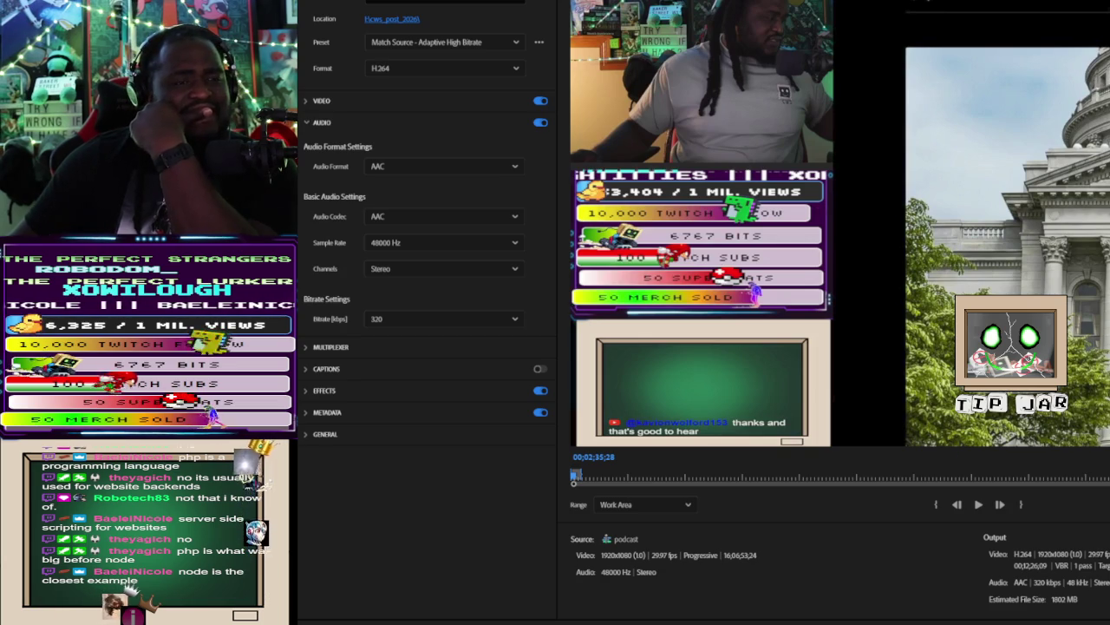
Step: Close the export settings and return to the full podcast sequence on the timeline
key("Escape")
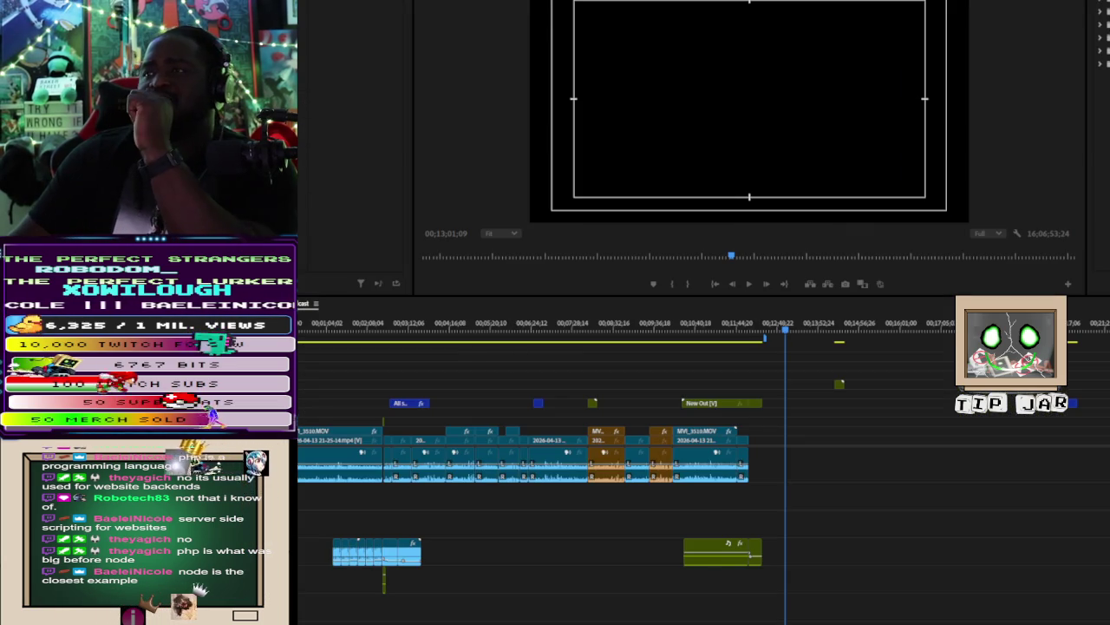
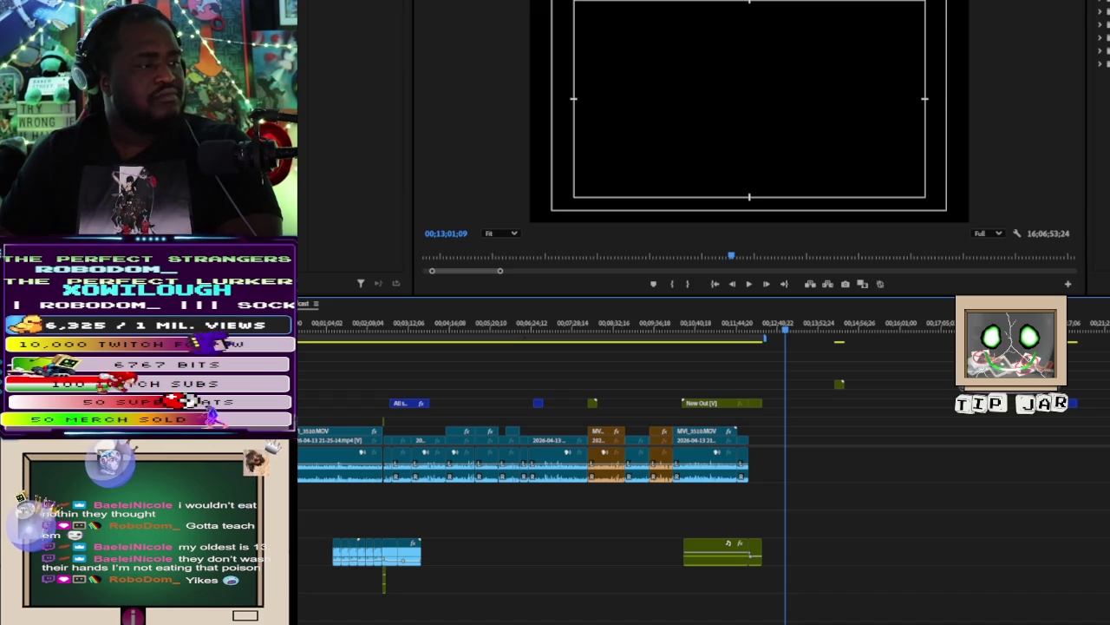
Step: Move the playhead to about 00;09;20;27 to review the news-article footage
left_click(645, 329)
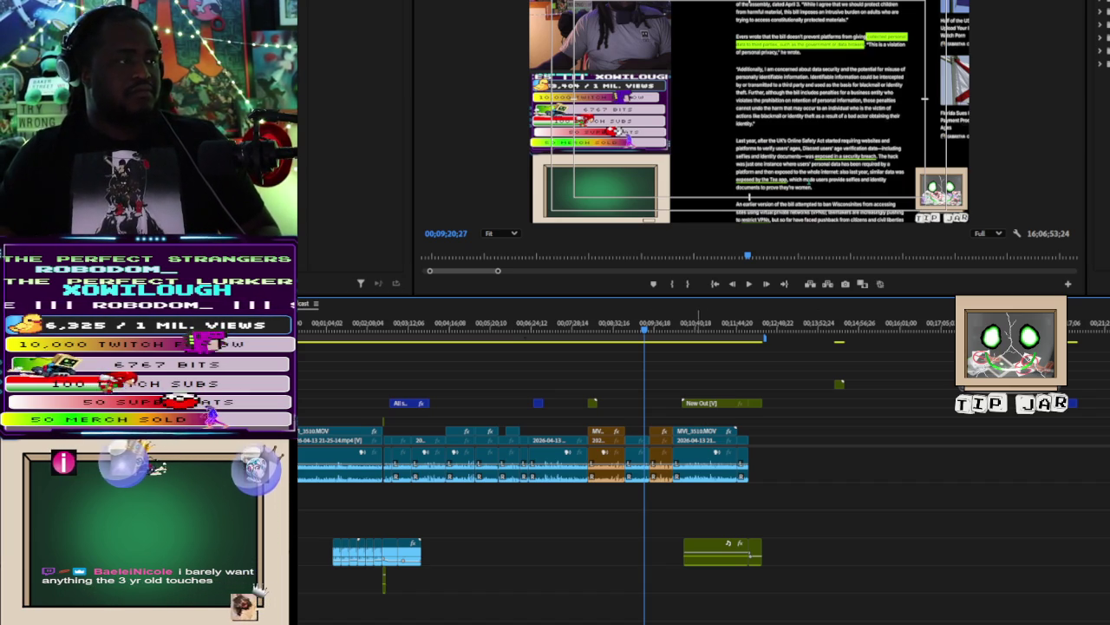
key("minus")
key("minus")
key("minus")
Step: Scroll along the zoomed-out sequence and place the playhead near 01;49;15
scroll(694, 460, "right", 5)
scroll(694, 459, "right", 3)
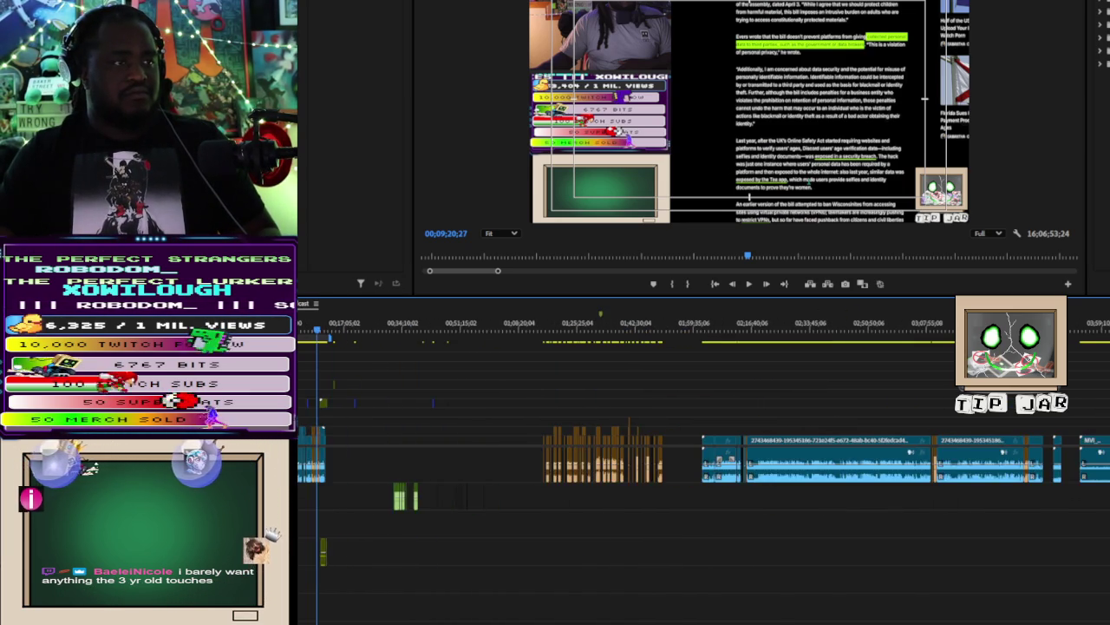
scroll(694, 460, "right", 2)
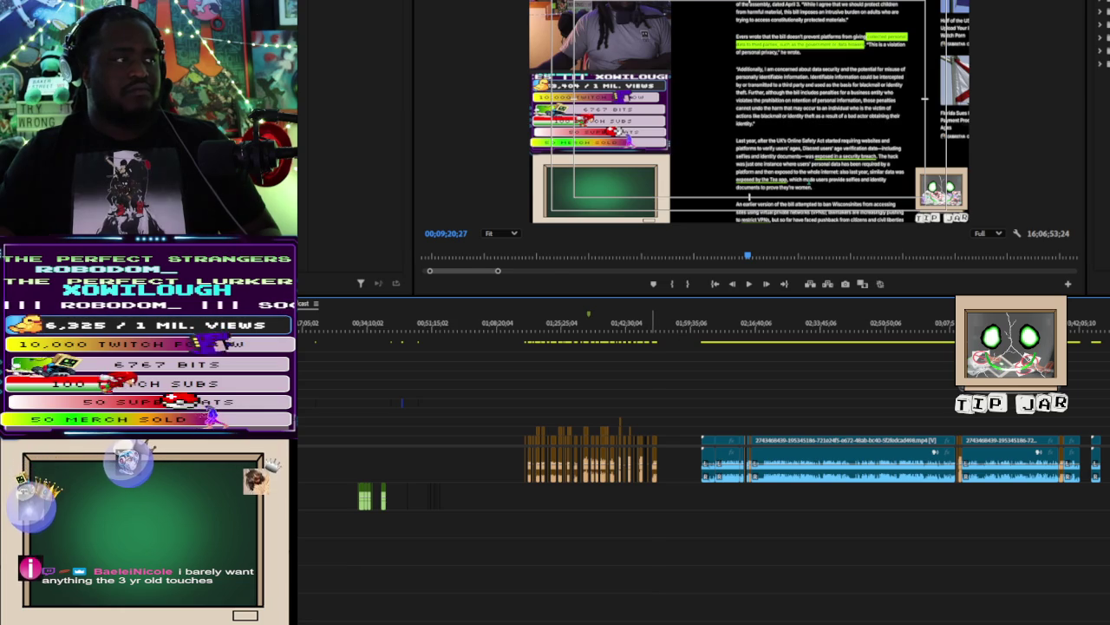
left_click(655, 330)
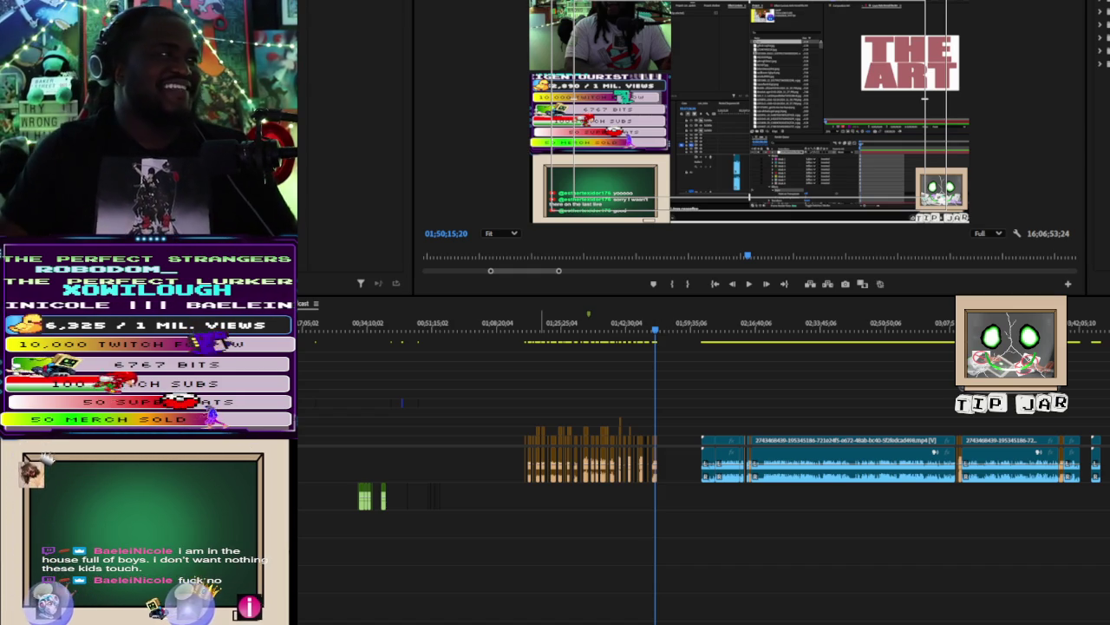
Step: Scrub around 02;15, select the long clip's start, jump to the next edit and play
mouse_move(565, 330)
left_mouse_down()
mouse_move(612, 344)
mouse_move(541, 345)
mouse_move(754, 387)
left_mouse_up()
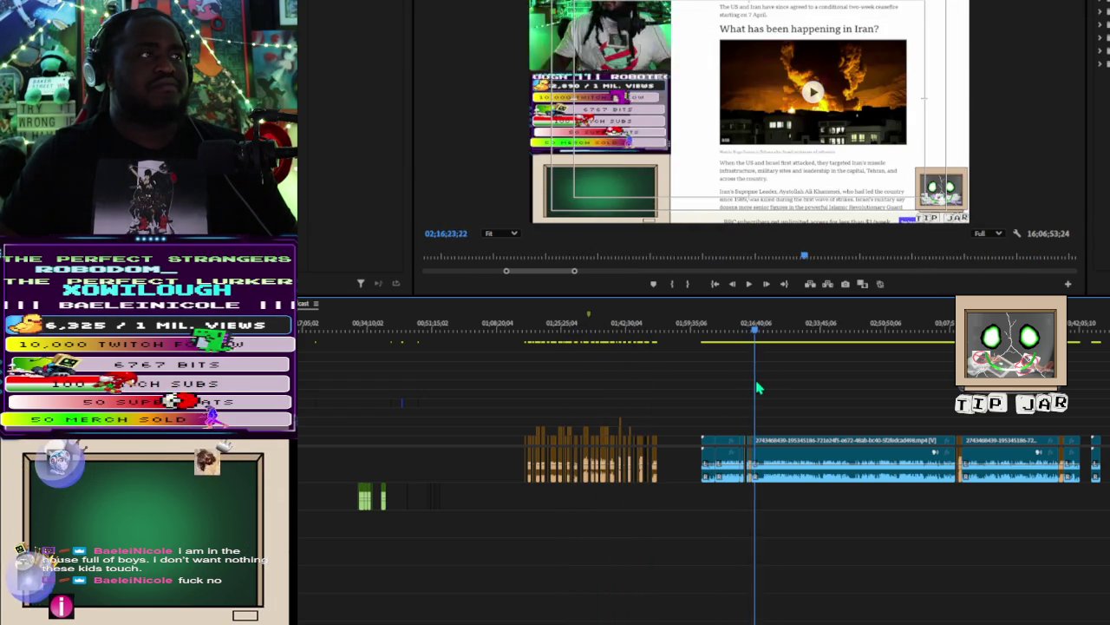
left_click_drag(754, 387, 770, 390)
left_click_drag(696, 399, 751, 481)
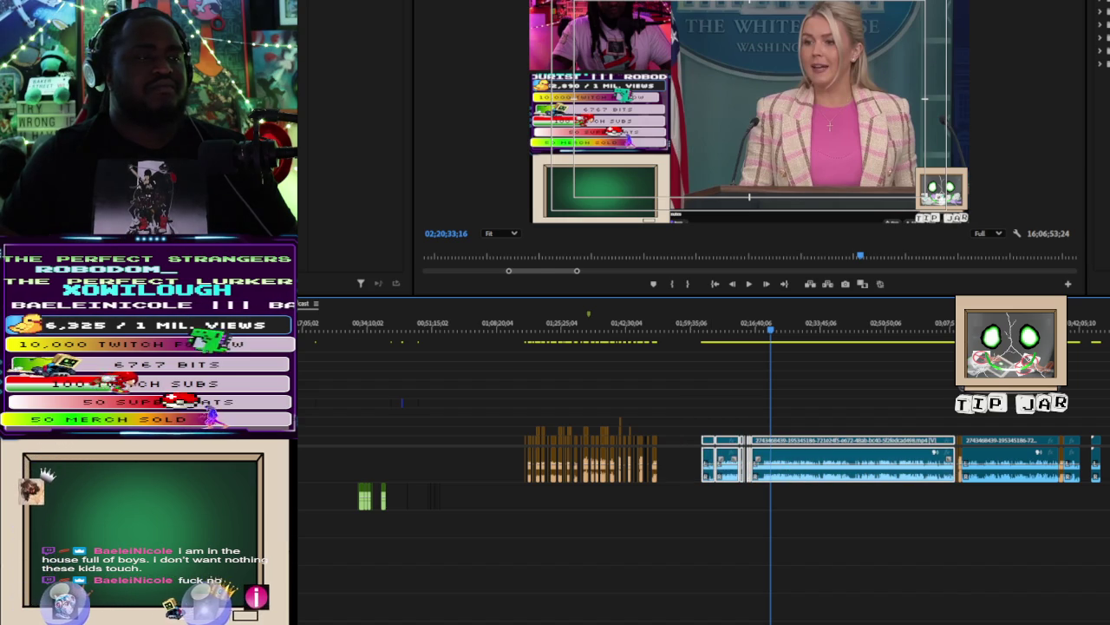
key("Down")
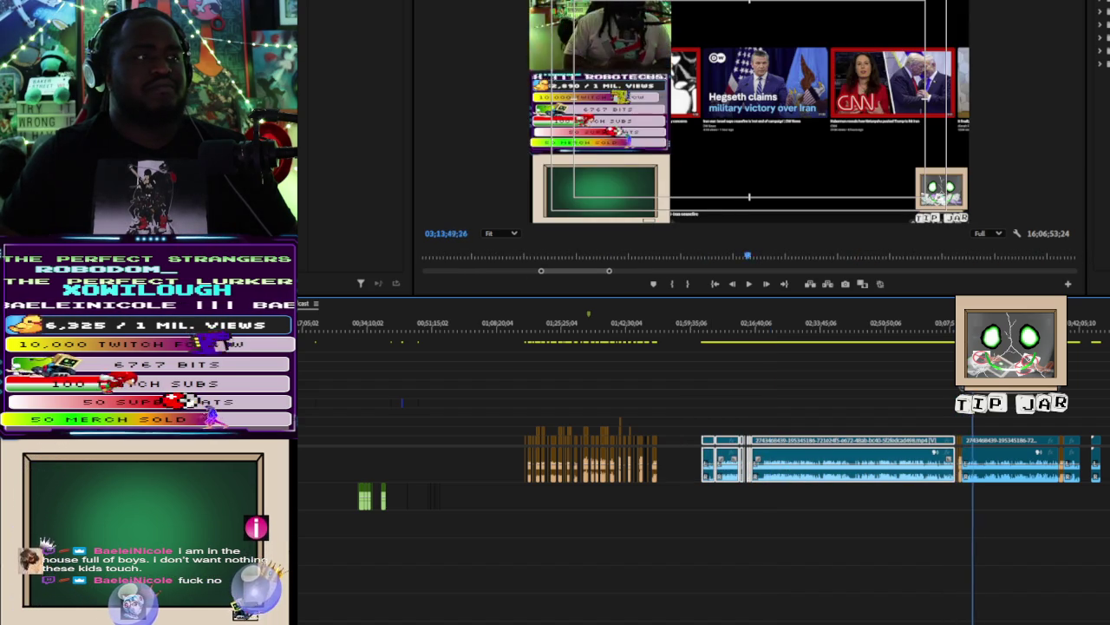
key("space")
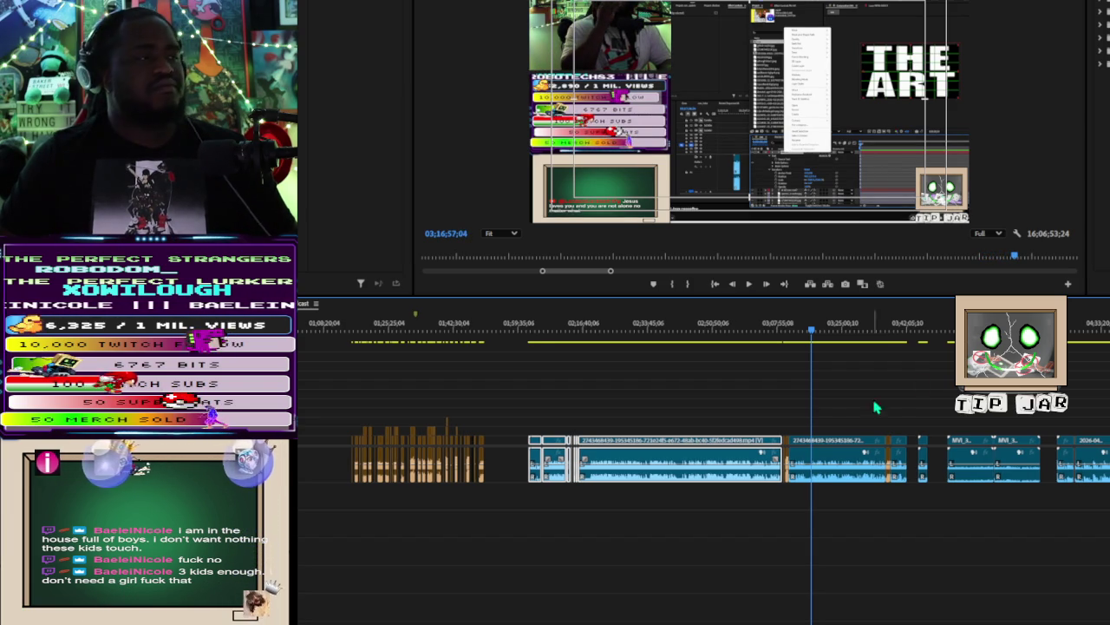
Step: Play from about 03;35;50, then move the playhead to 03;45;12 for the webcam footage
left_click(885, 329)
key("space")
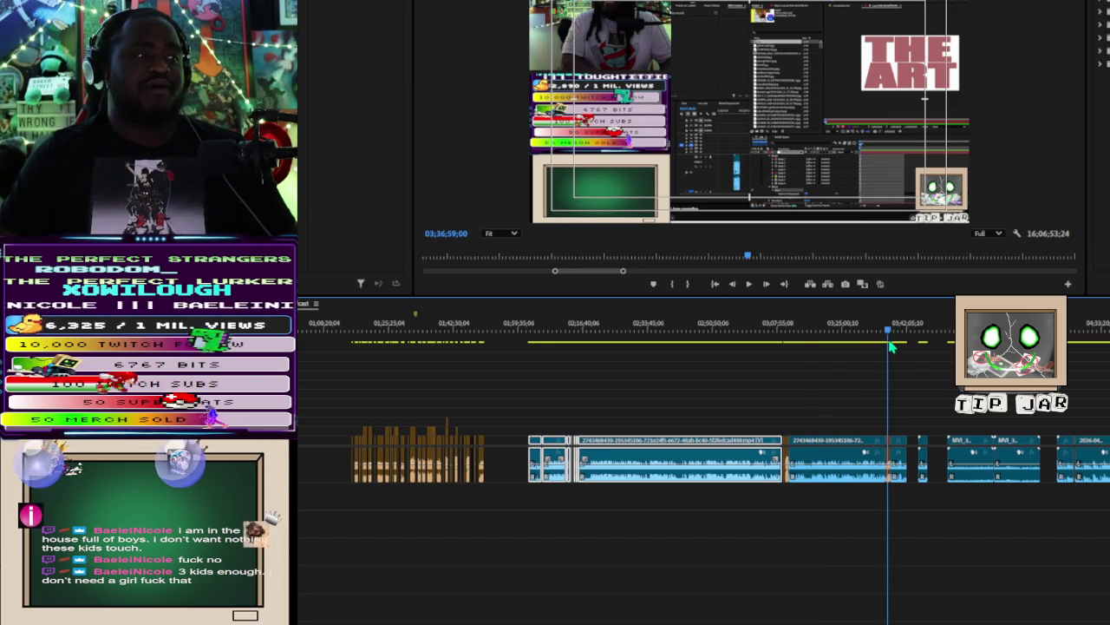
scroll(872, 348, "down", 2)
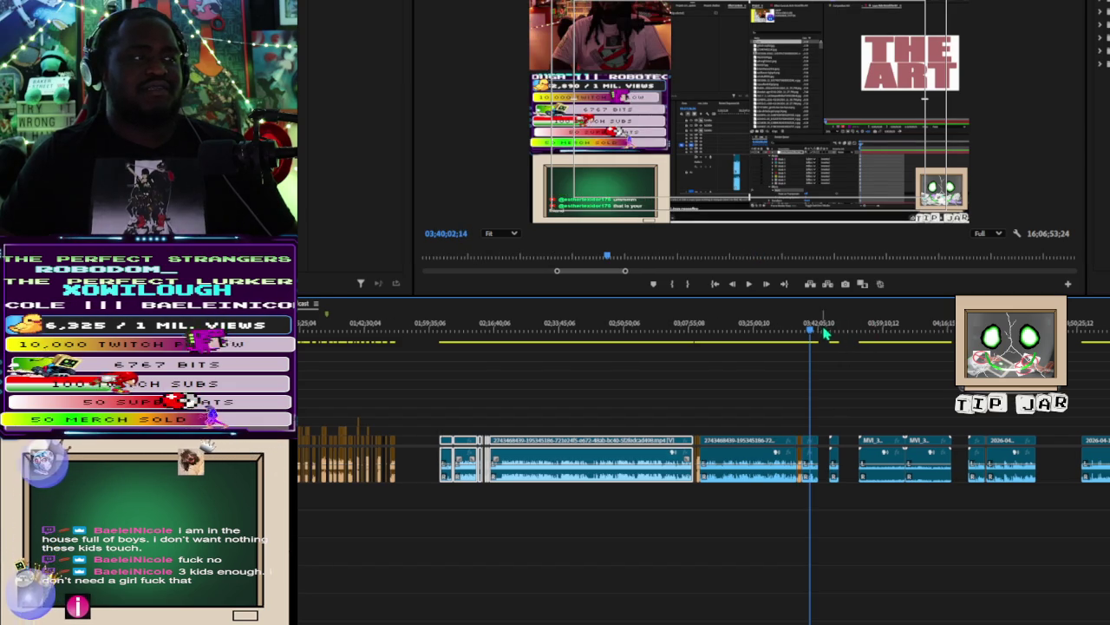
left_click(833, 333)
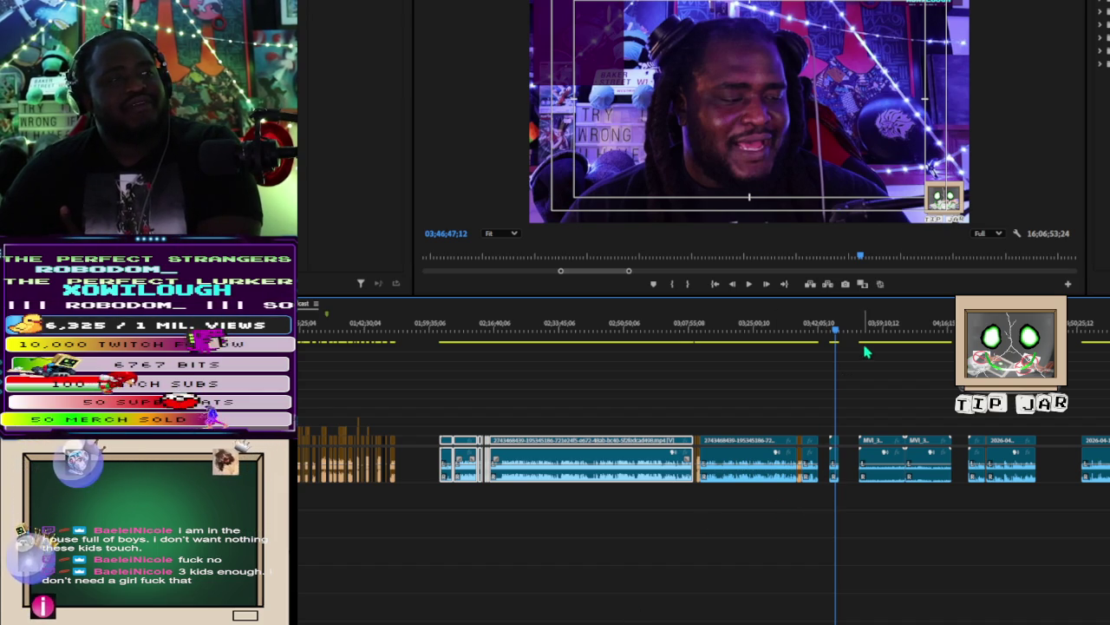
Step: Play from the current spot zoomed in, select the small clip there, then jump to about 03;37;19
left_click_drag(835, 334, 835, 344)
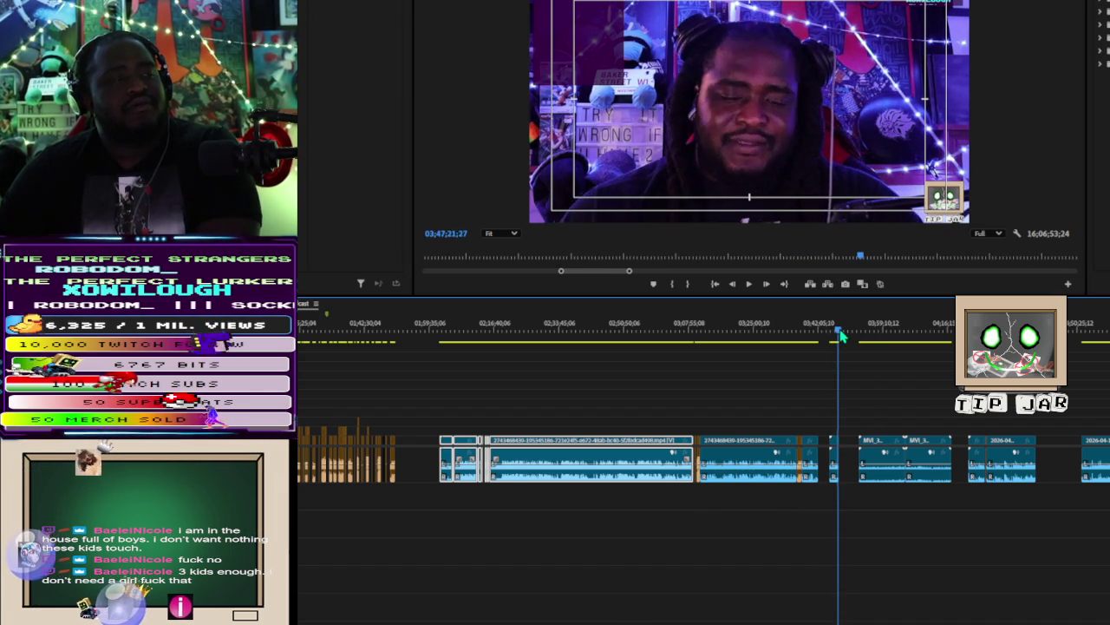
key("space")
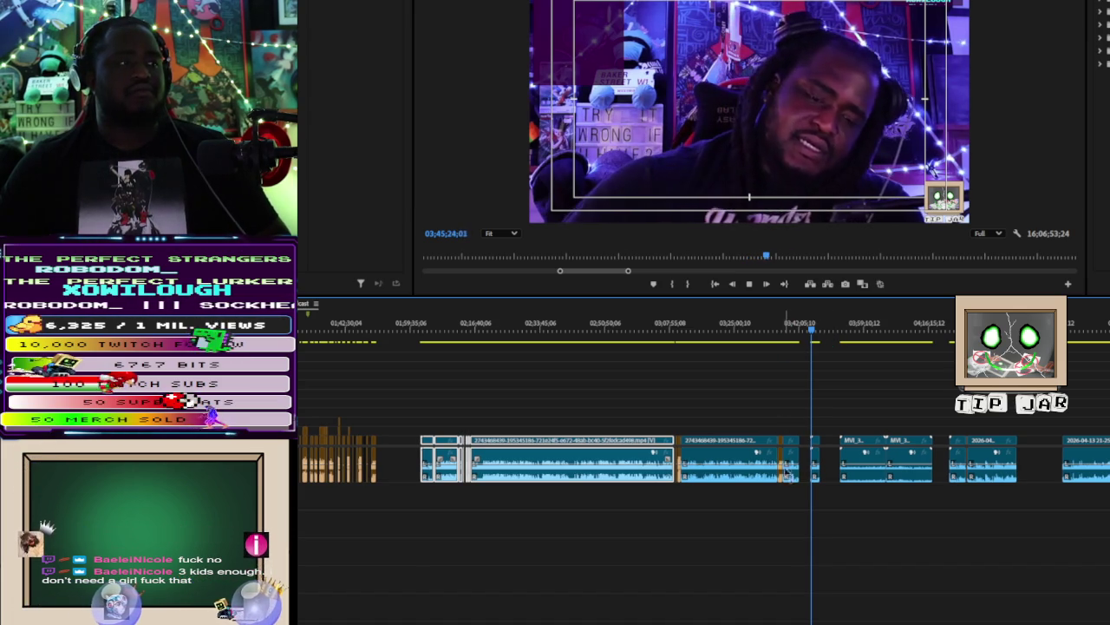
key("equal")
key("equal")
key("equal")
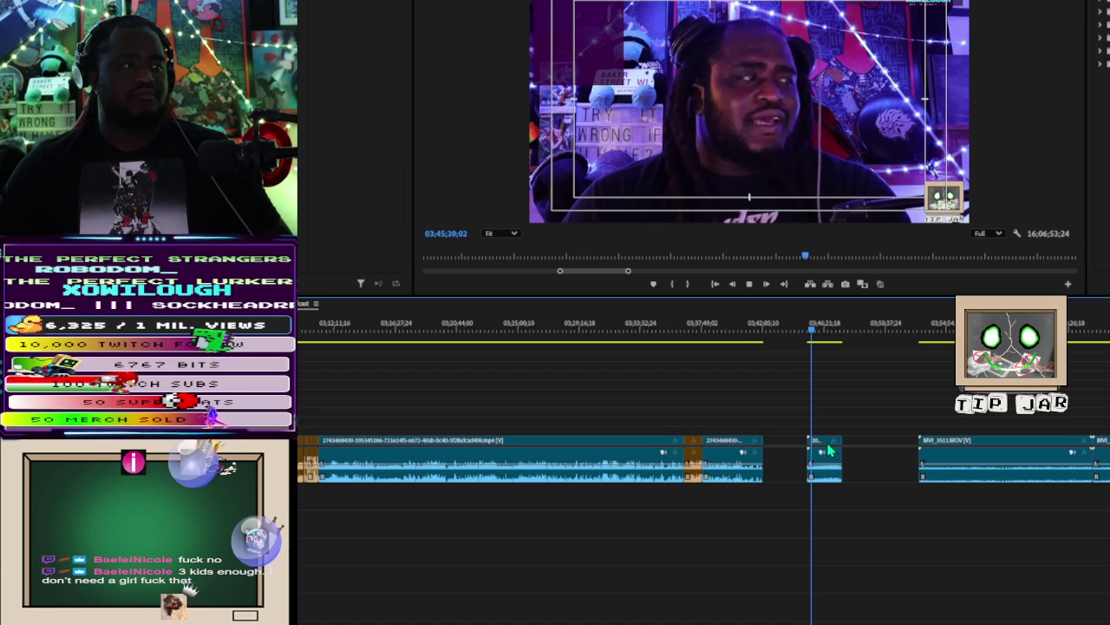
left_click(828, 448)
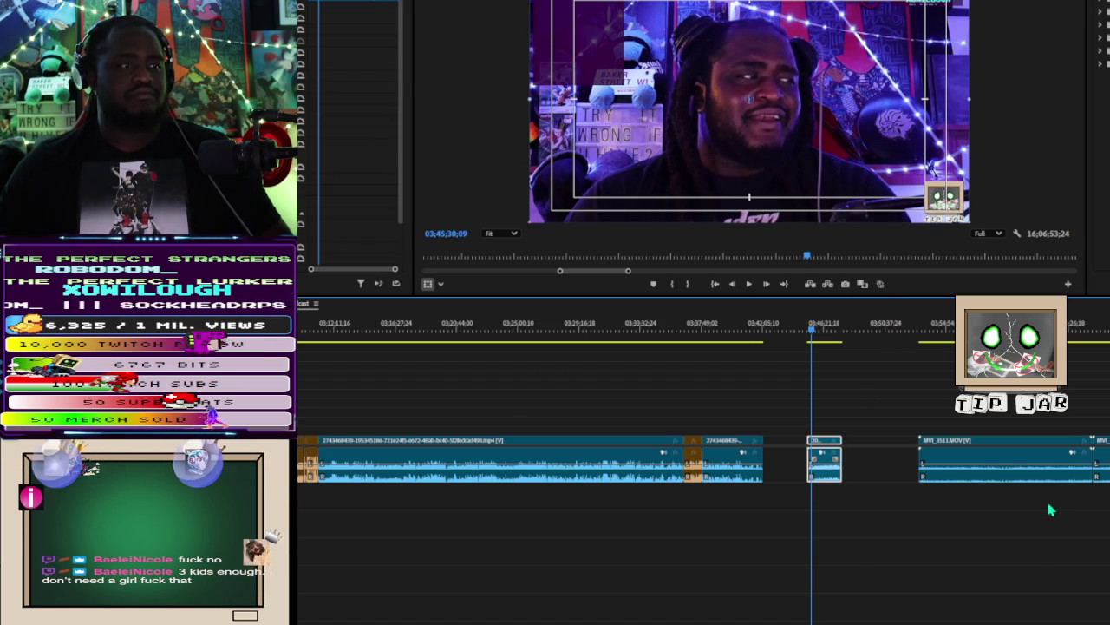
key("space")
left_click(699, 328)
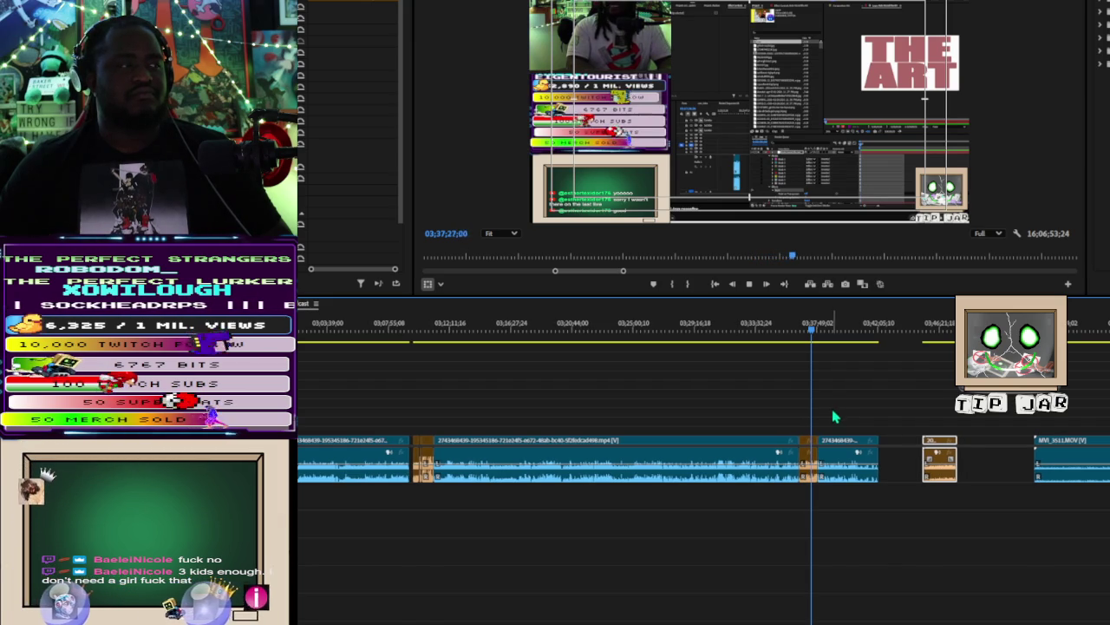
Step: Play the sequence from about 01;49;33 with the timeline zoomed in around it
key("minus")
key("minus")
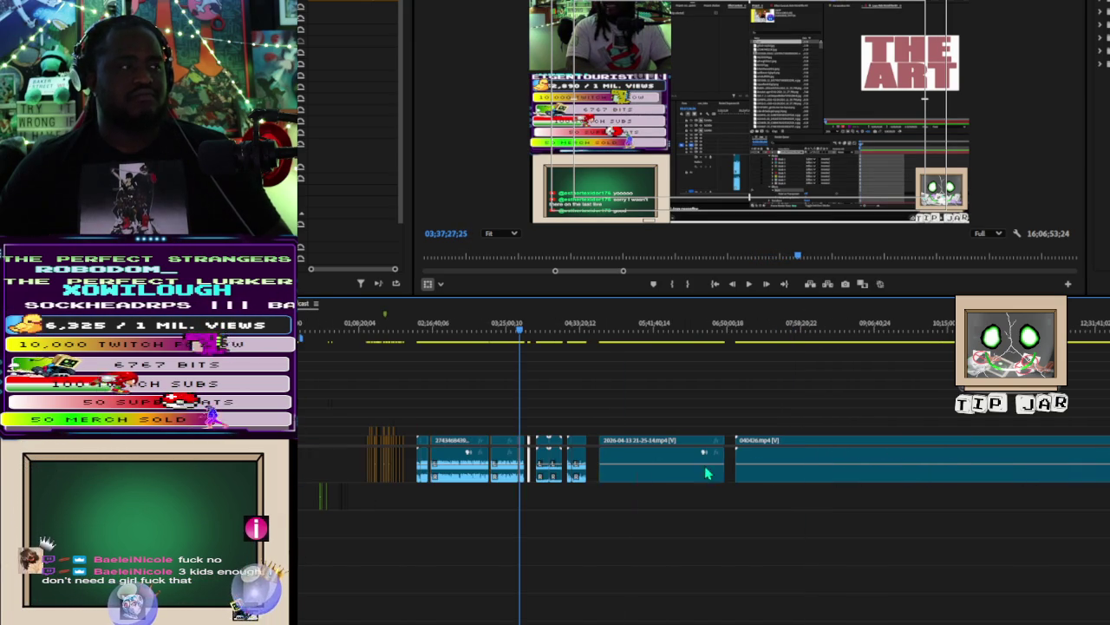
left_click(404, 341)
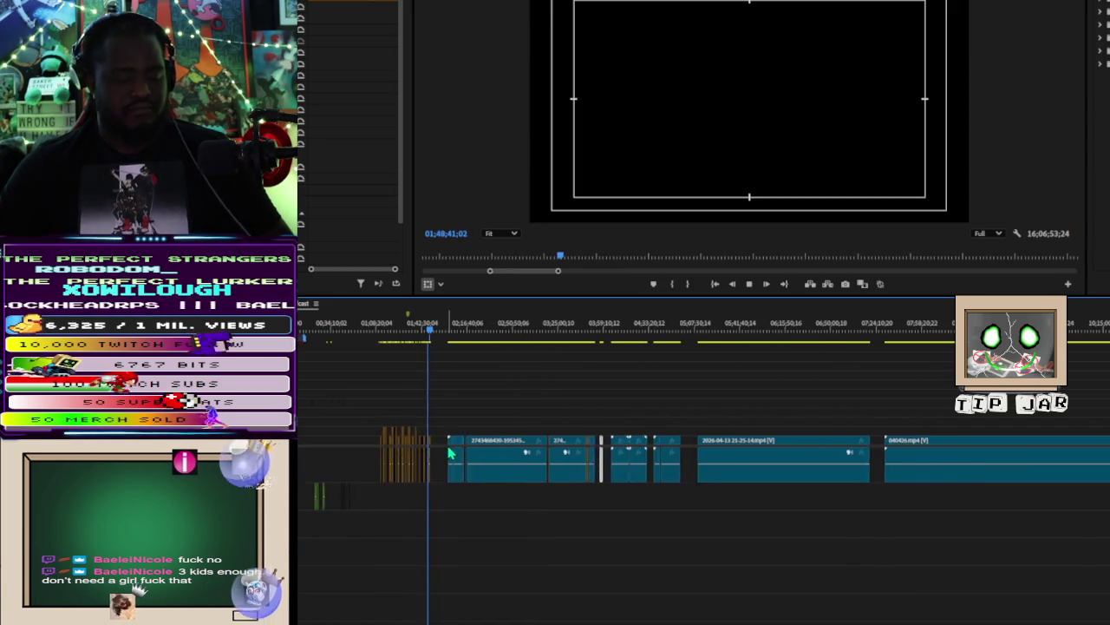
key("equal")
key("equal")
key("equal")
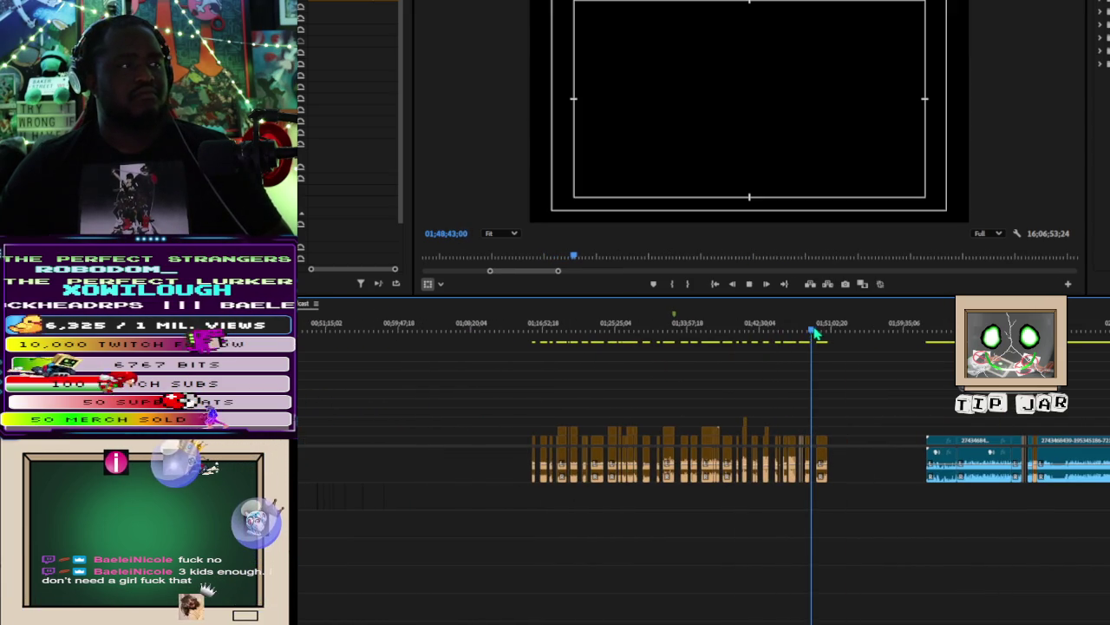
left_click(816, 330)
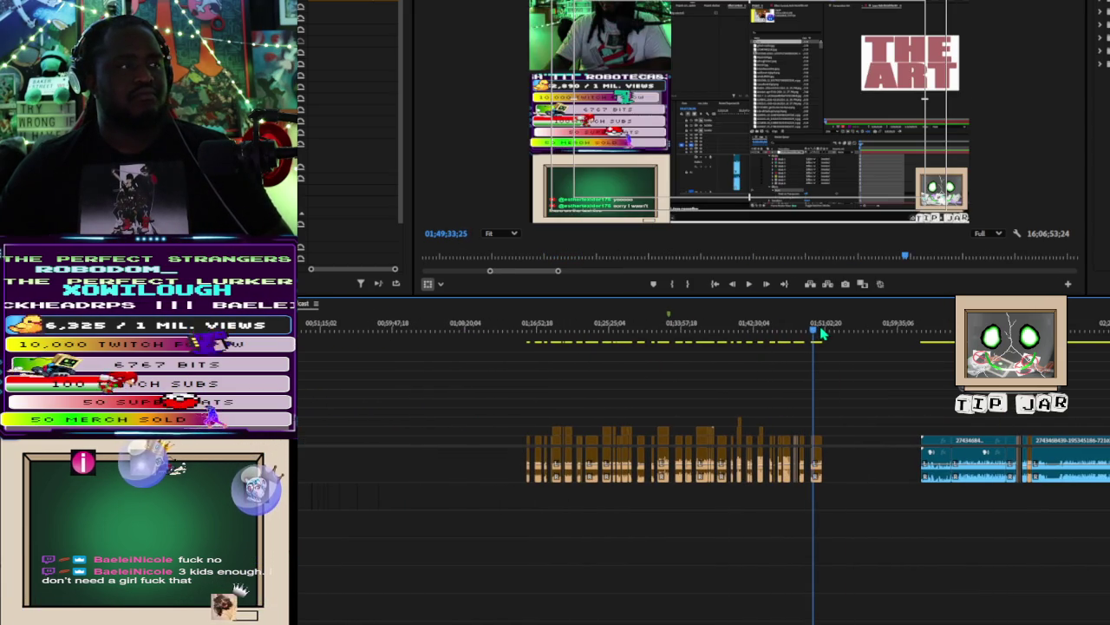
key("l")
key("l")
key("l")
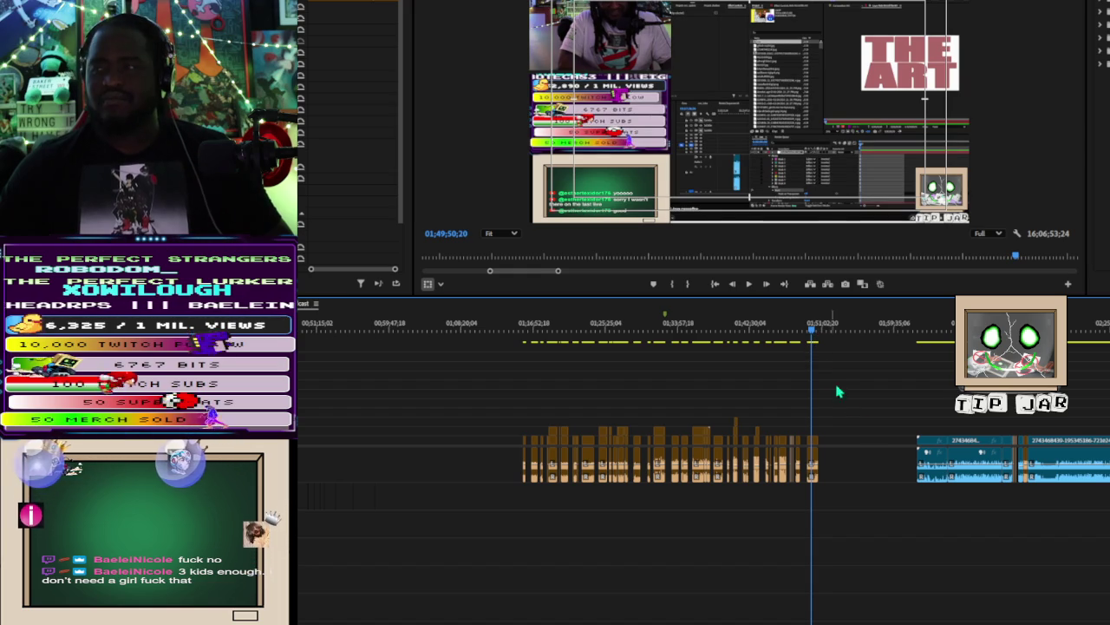
key("minus")
key("minus")
key("minus")
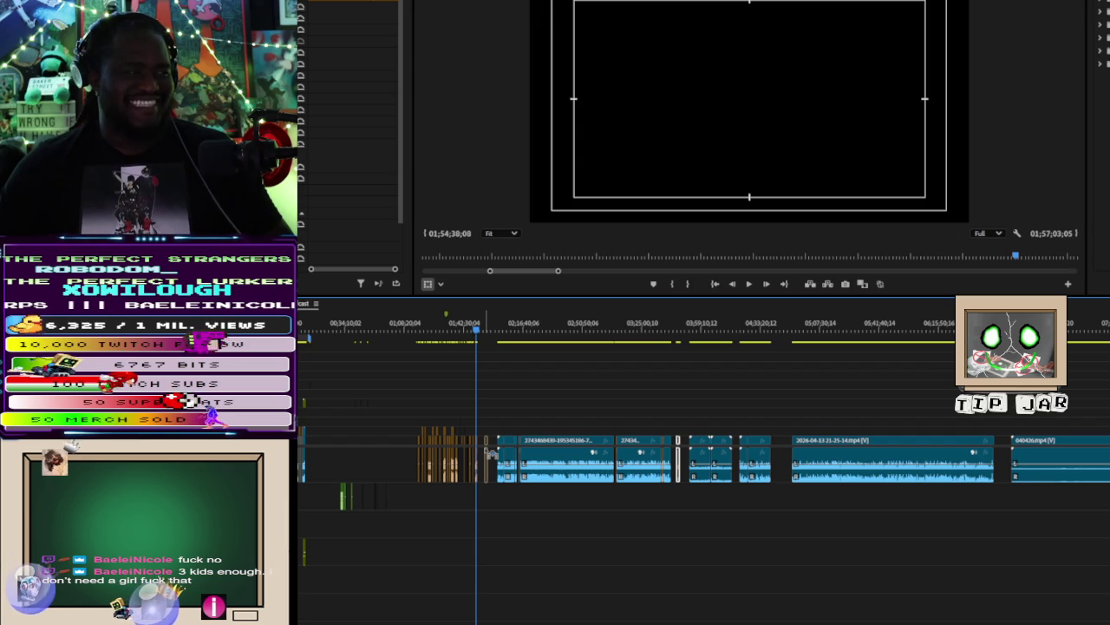
Step: Trim the end of the orange stream clip and select the short orange clip near 01;52
left_click_drag(490, 453, 484, 453)
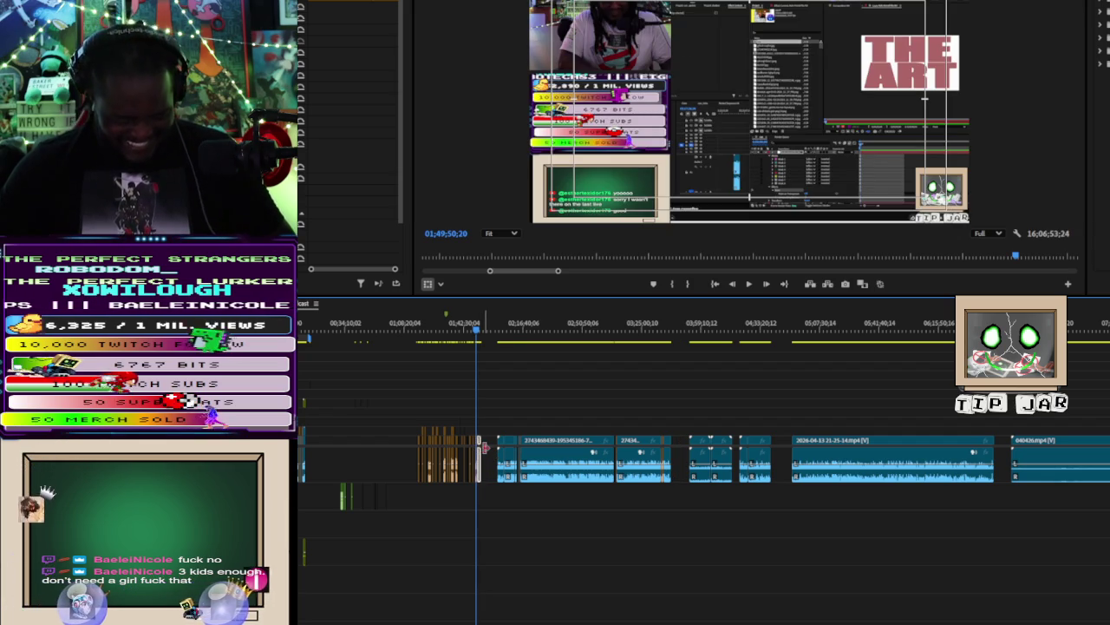
scroll(490, 451, "up", 2)
scroll(492, 450, "up", 2)
scroll(492, 449, "up", 2)
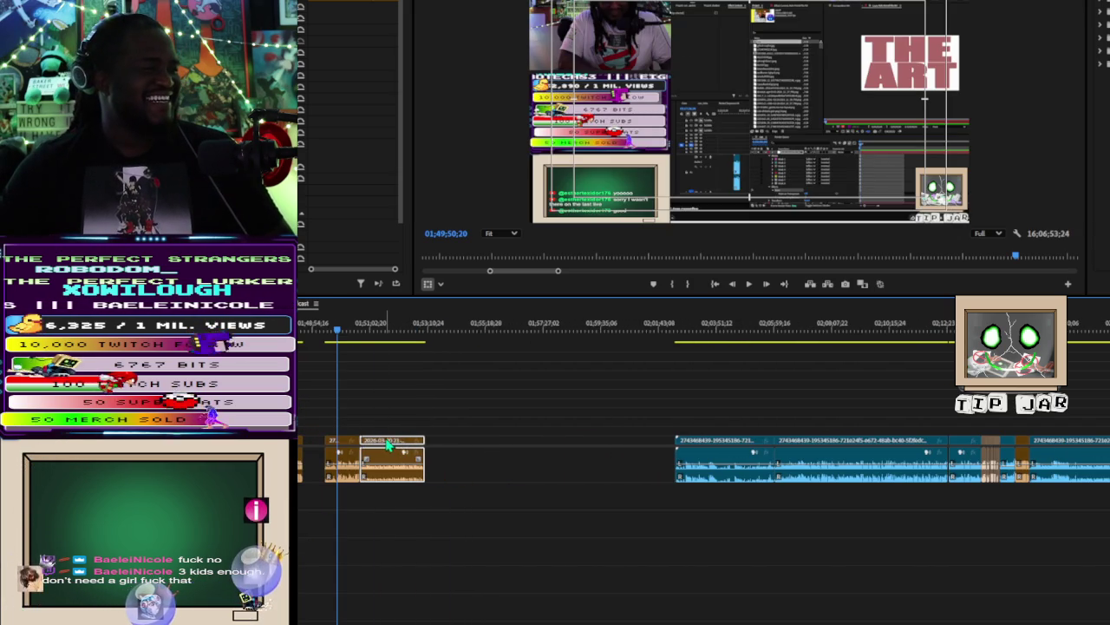
left_click(403, 445)
Step: Zoom the timeline back out and move the playhead to around 03;54
scroll(578, 416, "down", 1)
scroll(597, 428, "down", 1)
scroll(597, 429, "down", 1)
scroll(597, 429, "down", 1)
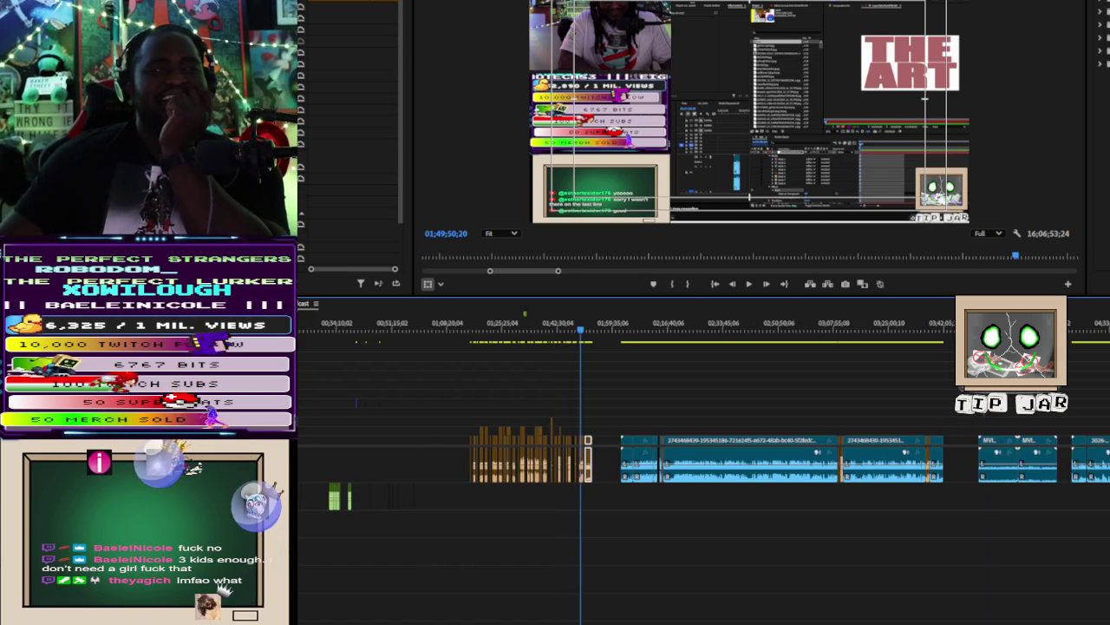
left_click(983, 438)
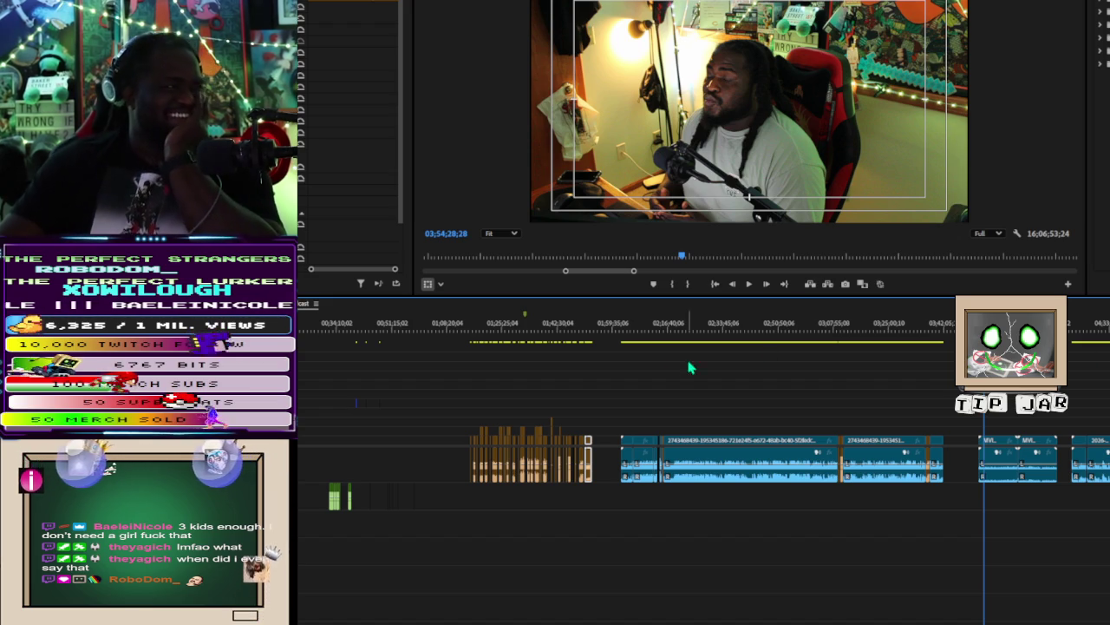
Step: Scrub through 04;27–04;32, then play on to the Xbox Game Pass article near 04;53
left_click(1089, 331)
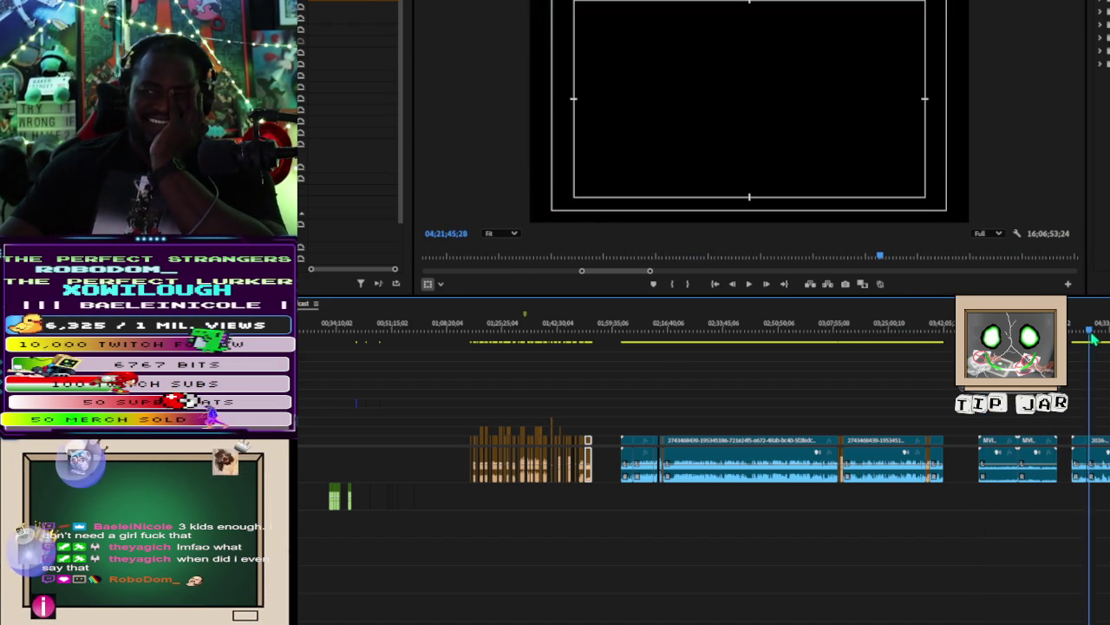
left_click(1091, 334)
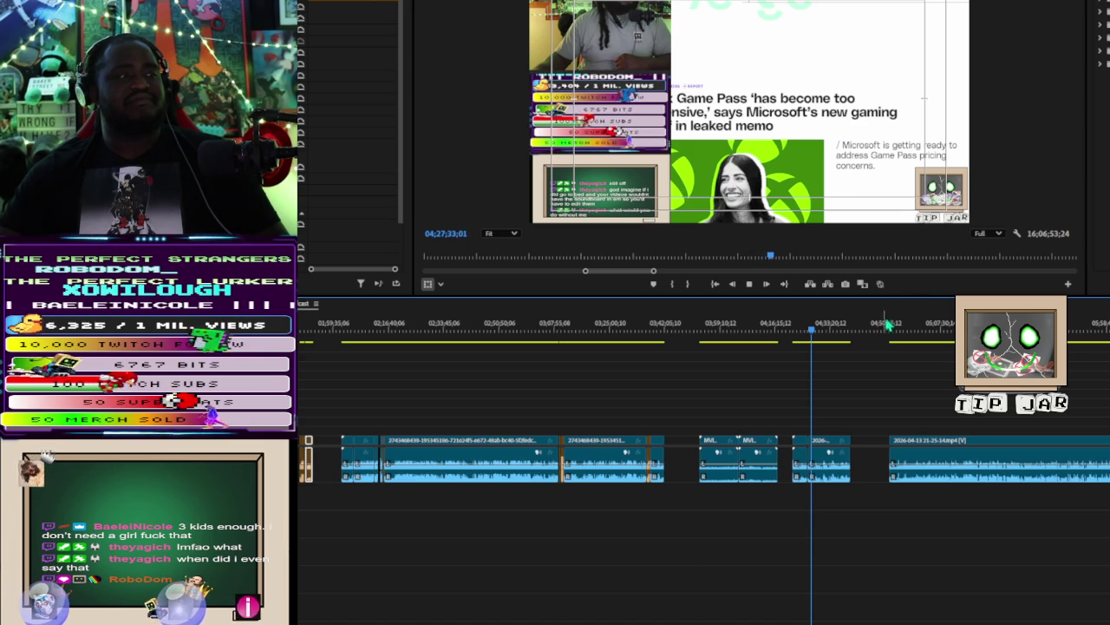
left_click_drag(841, 340, 715, 323)
key("space")
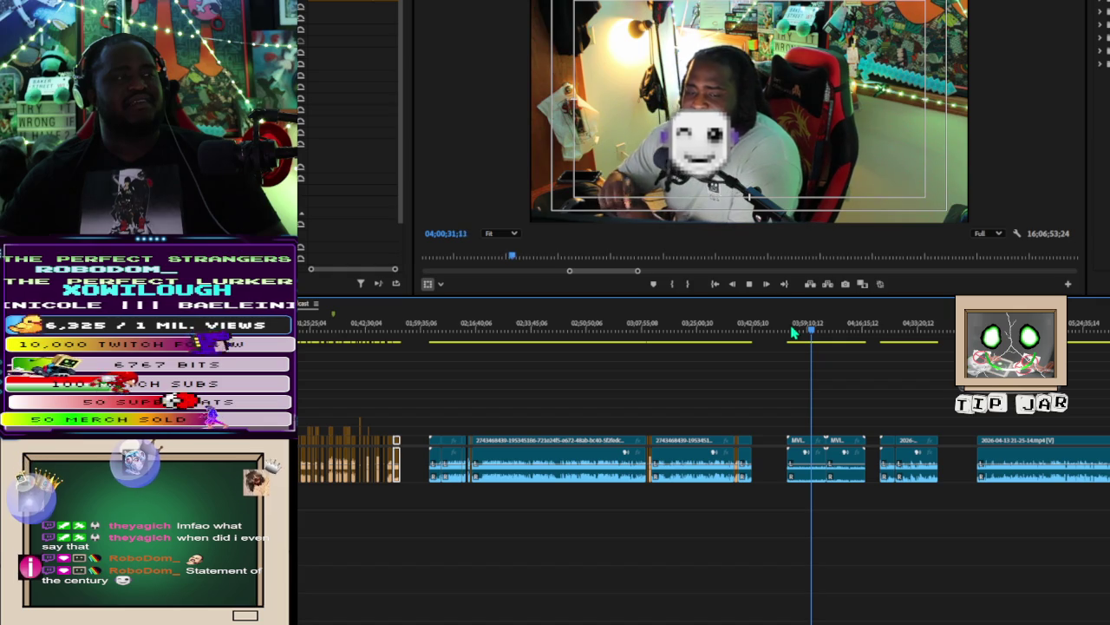
key("space")
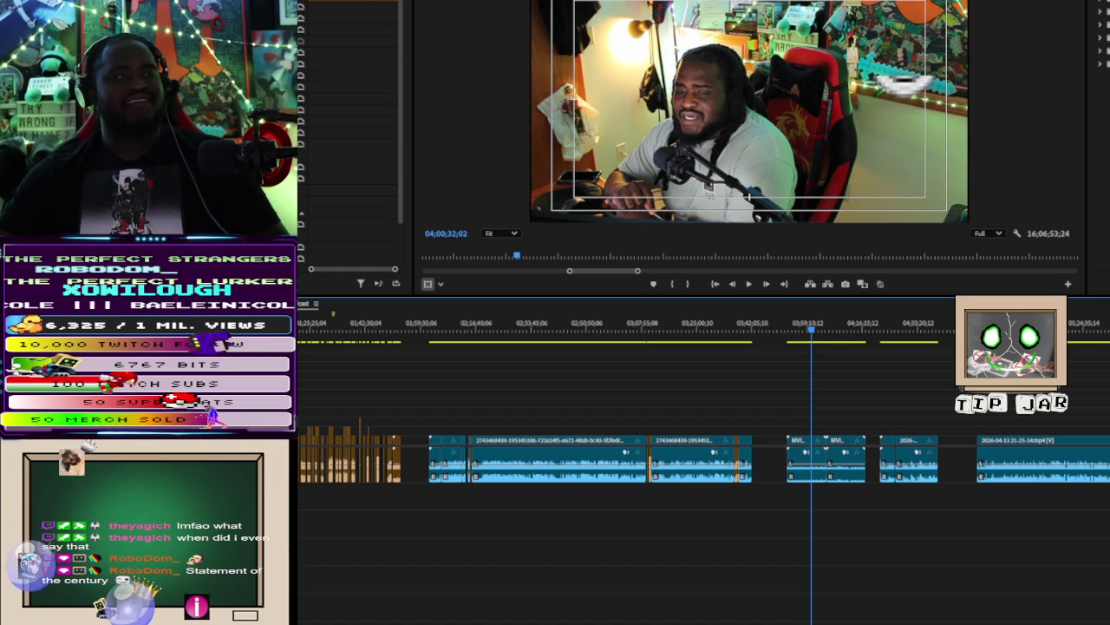
key("space")
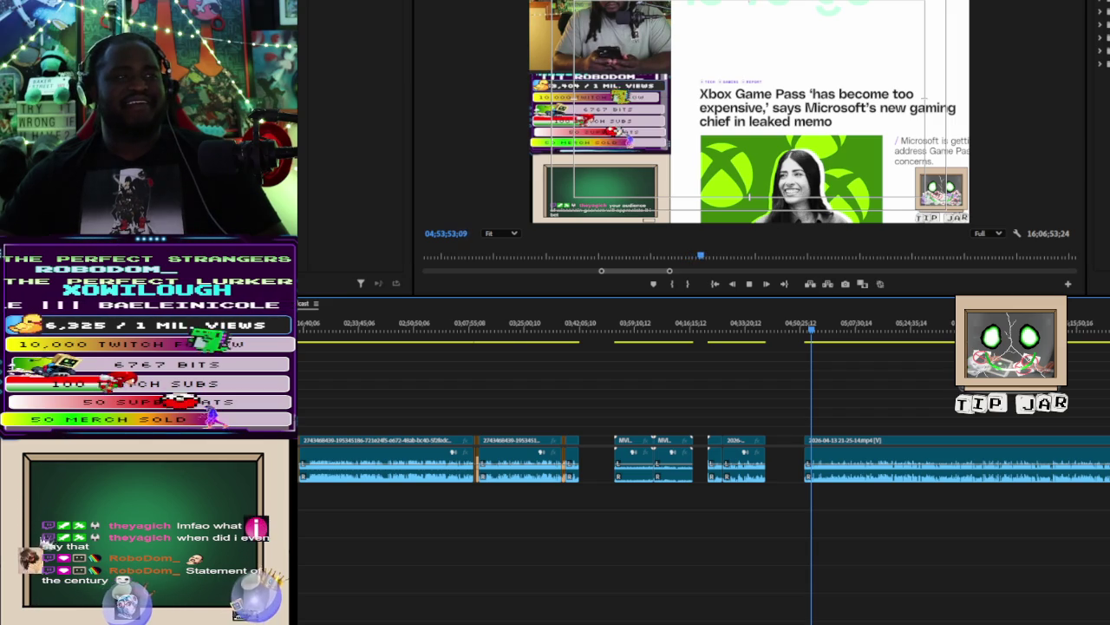
scroll(1041, 364, "down", 5)
Step: Stop playback near 04;59 and scrub through the Coachella article section around 05;18
left_click(545, 325)
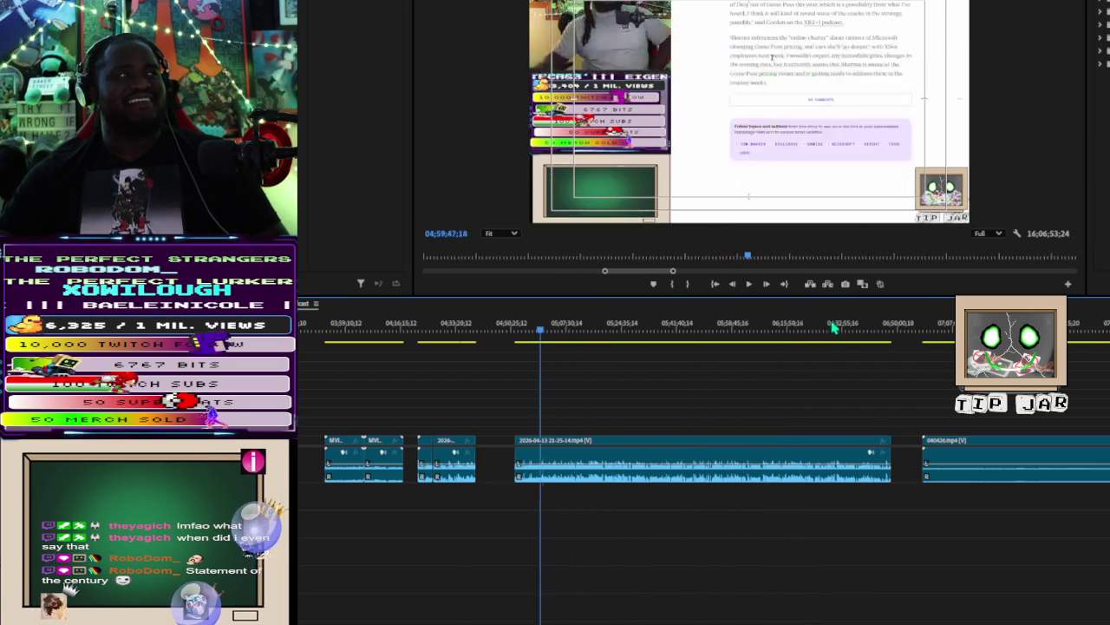
left_click_drag(684, 324, 624, 325)
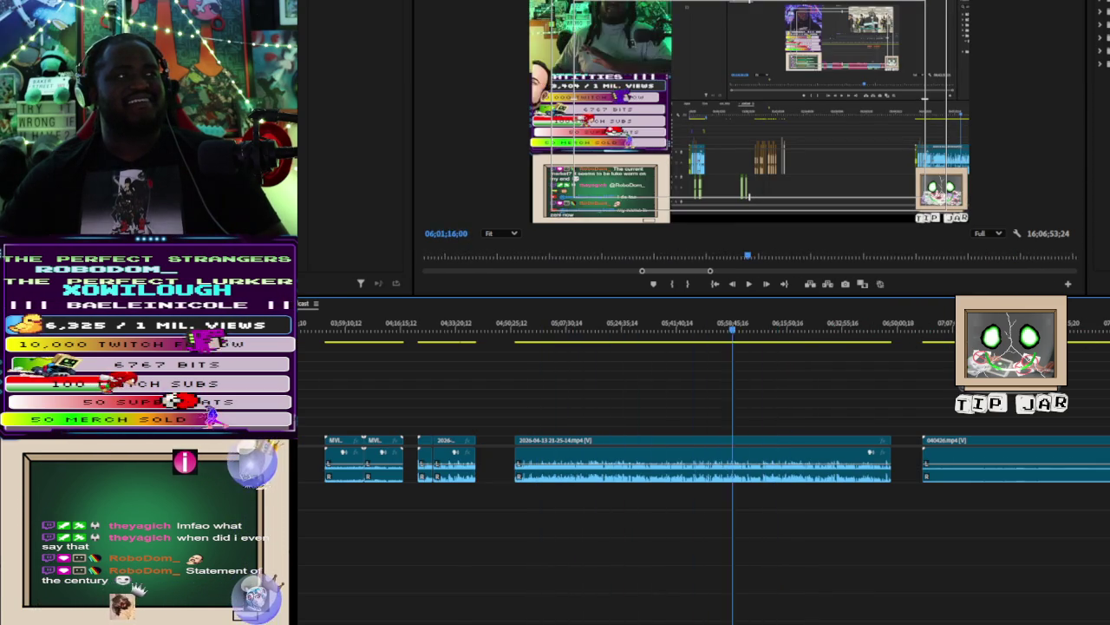
mouse_move(917, 348)
left_mouse_down()
mouse_move(896, 347)
mouse_move(967, 347)
mouse_move(946, 347)
left_mouse_up()
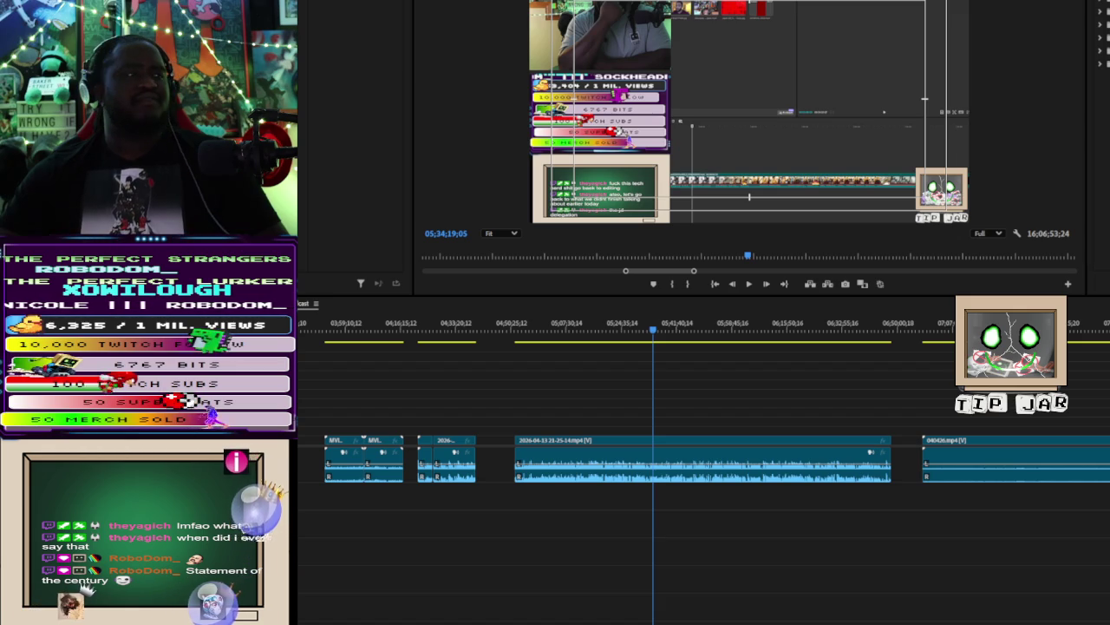
scroll(702, 460, "left", 3)
scroll(703, 460, "left", 3)
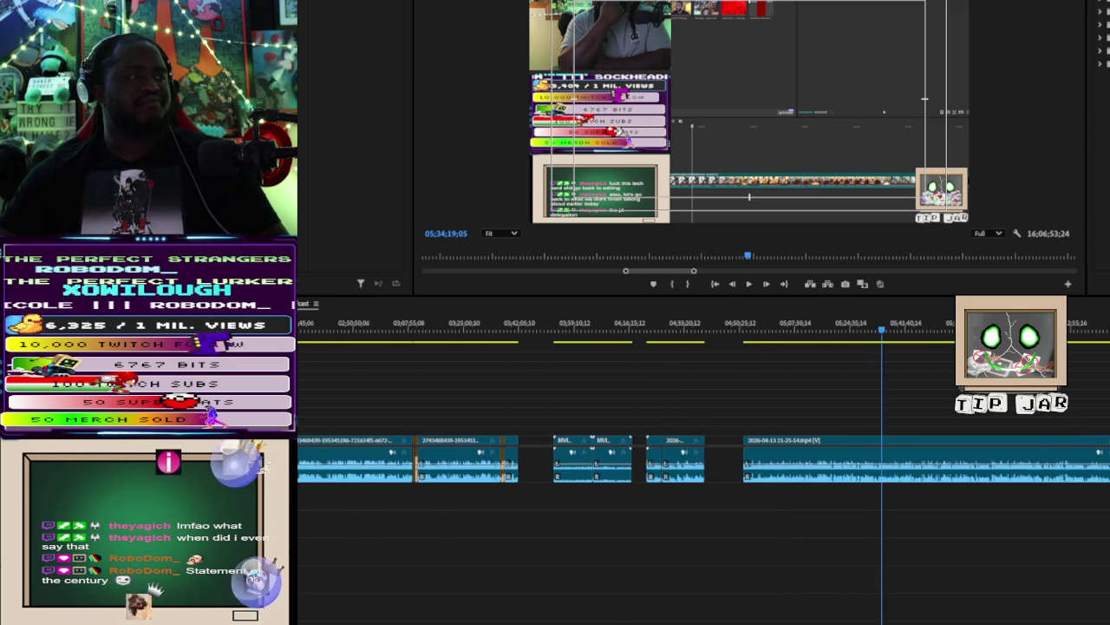
scroll(702, 460, "left", 3)
scroll(703, 460, "left", 3)
scroll(703, 460, "left", 2)
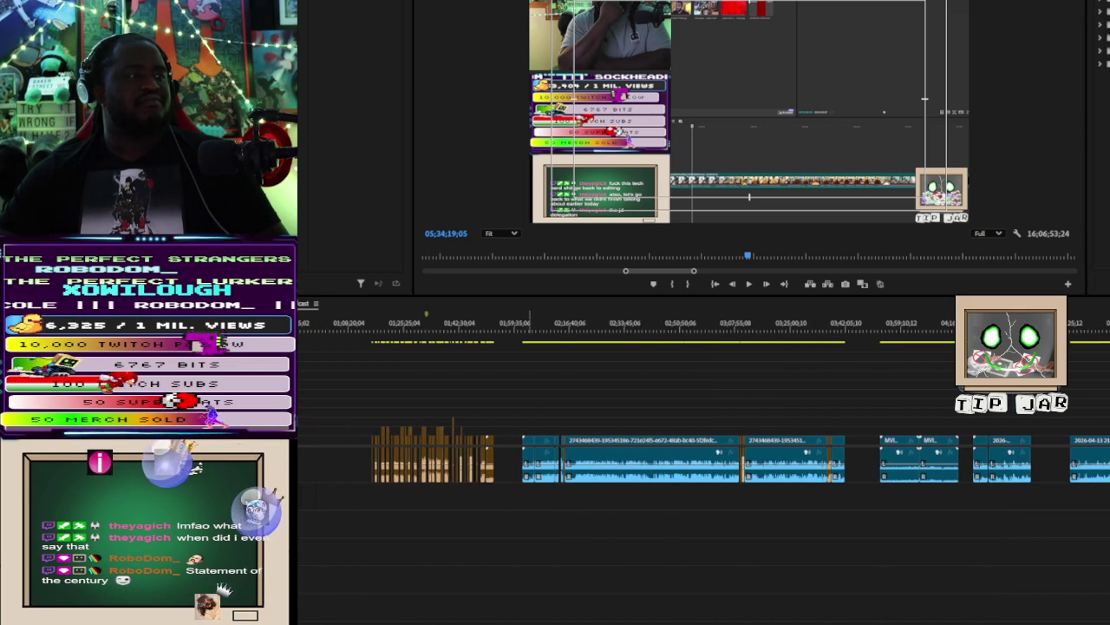
Step: Select a range of clips, zoom out to the full sequence, and jump to about 13 hours
mouse_move(864, 383)
left_mouse_down()
mouse_move(1109, 529)
mouse_move(1109, 586)
left_mouse_up()
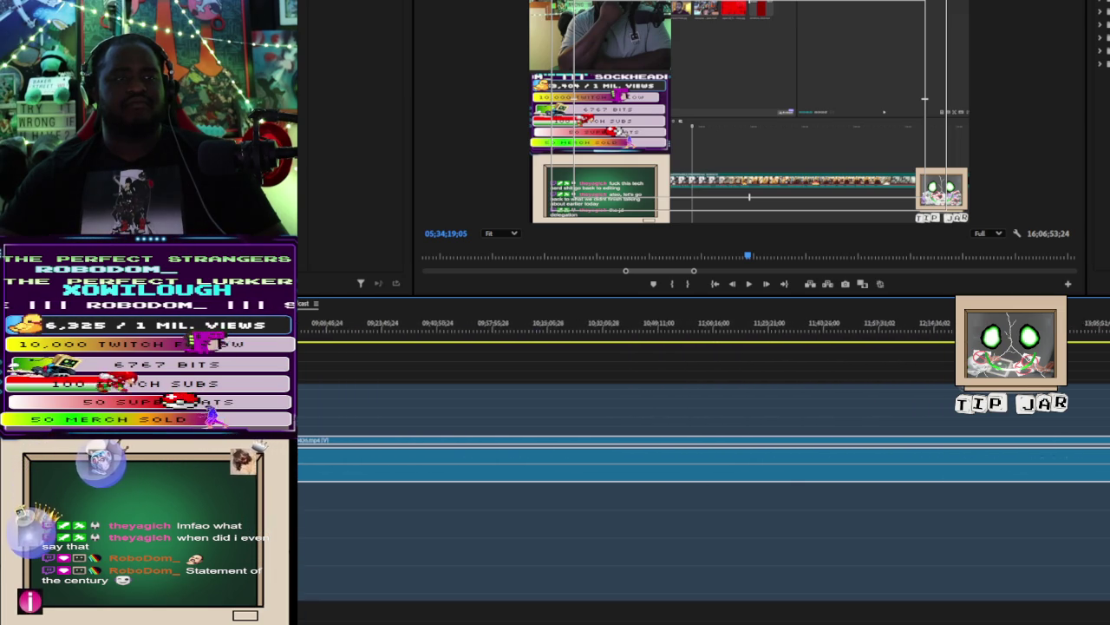
left_click_drag(1109, 586, 1109, 564)
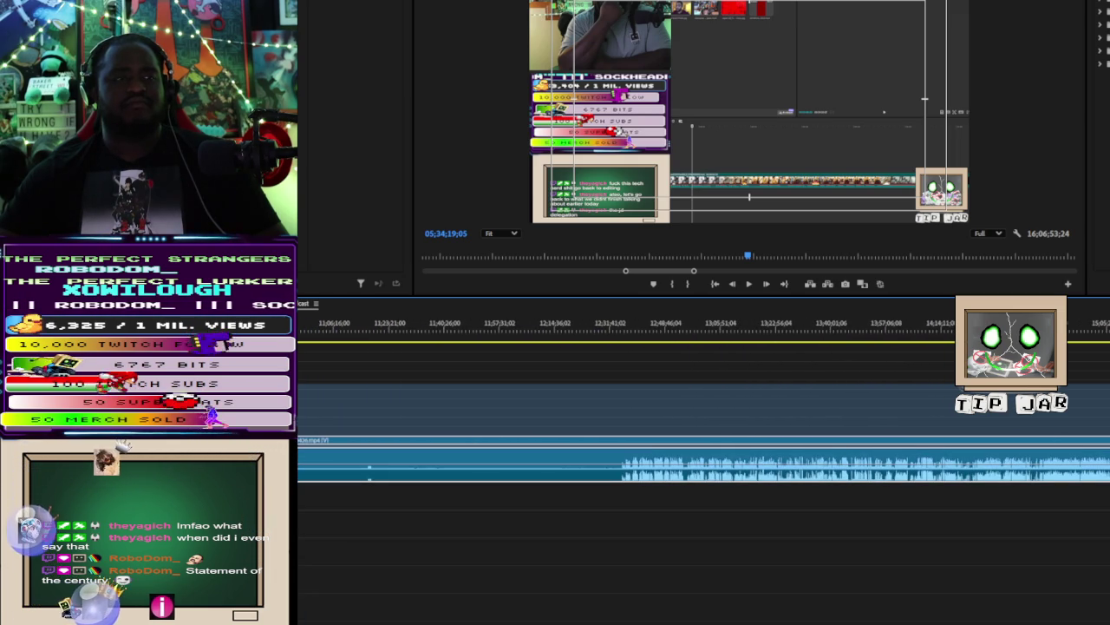
key("backslash")
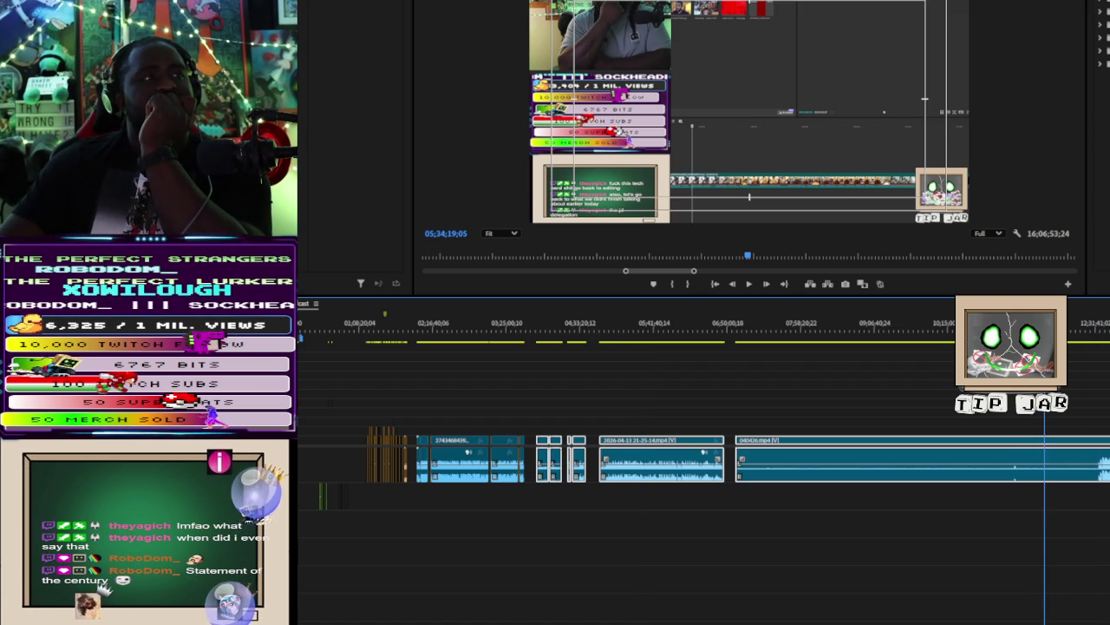
left_click_drag(930, 333, 1061, 322)
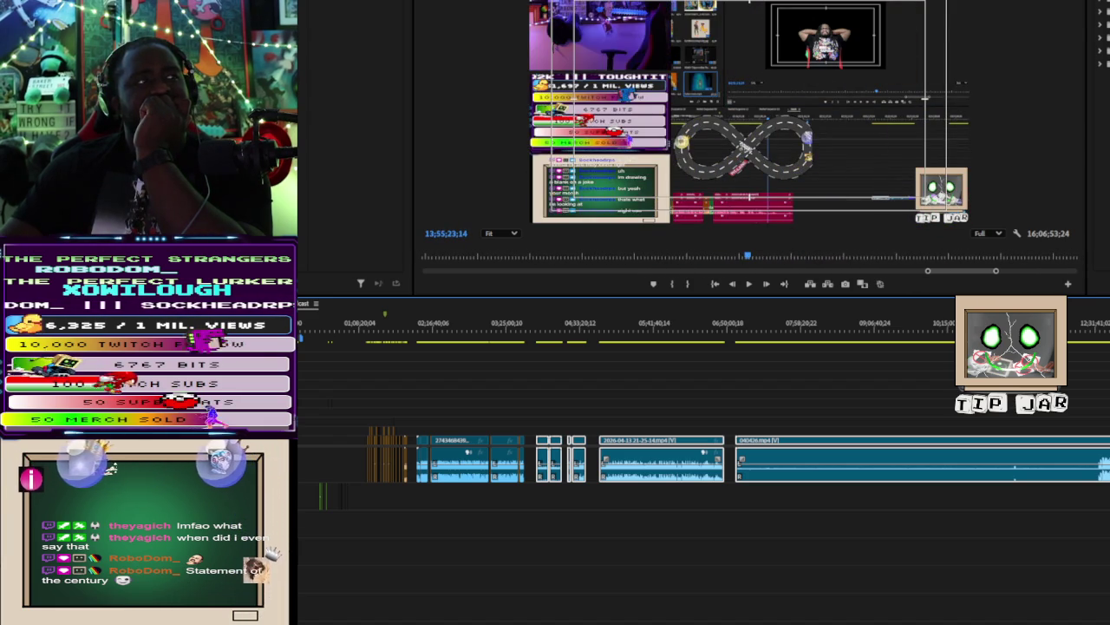
Step: Play the stream from about 12;30;39 with the timeline zoomed in twice around the playhead
left_click_drag(1095, 326, 1098, 356)
key("space")
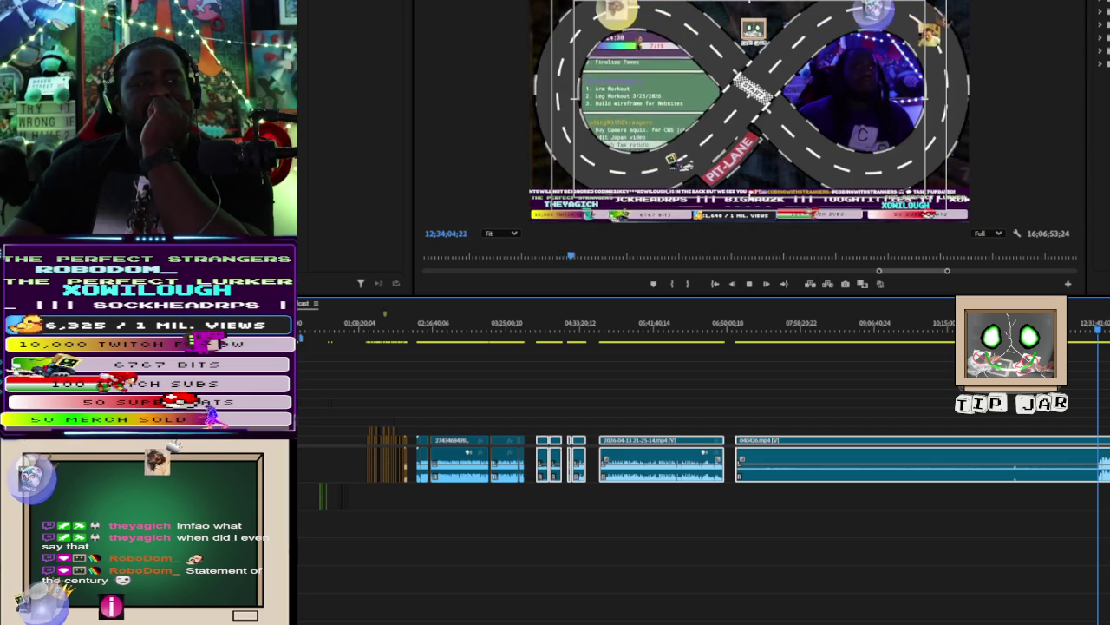
key("equal")
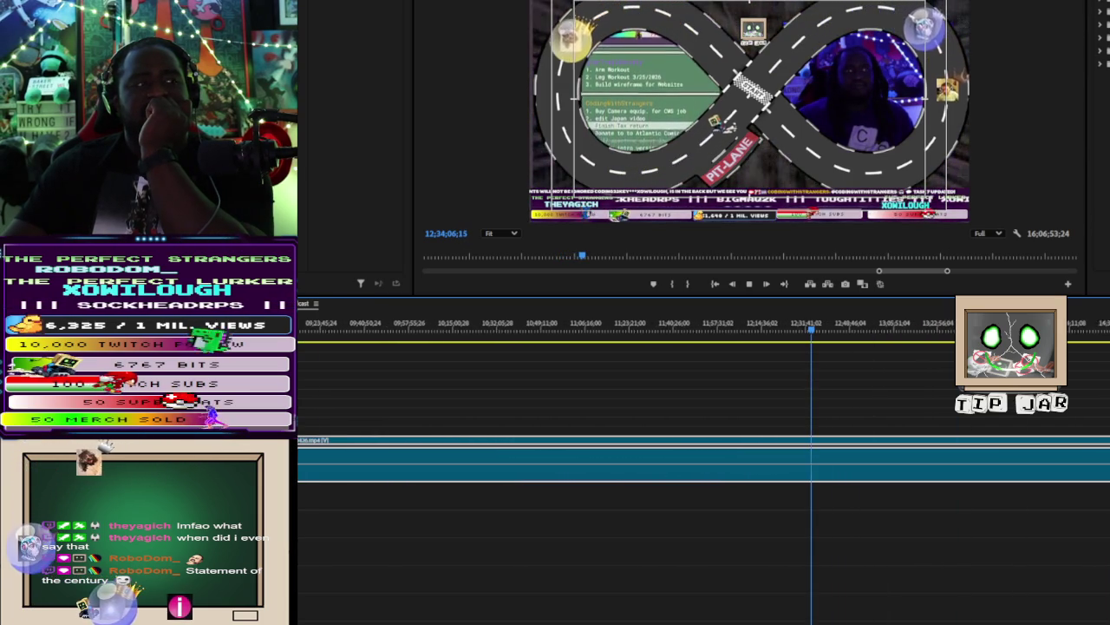
key("equal")
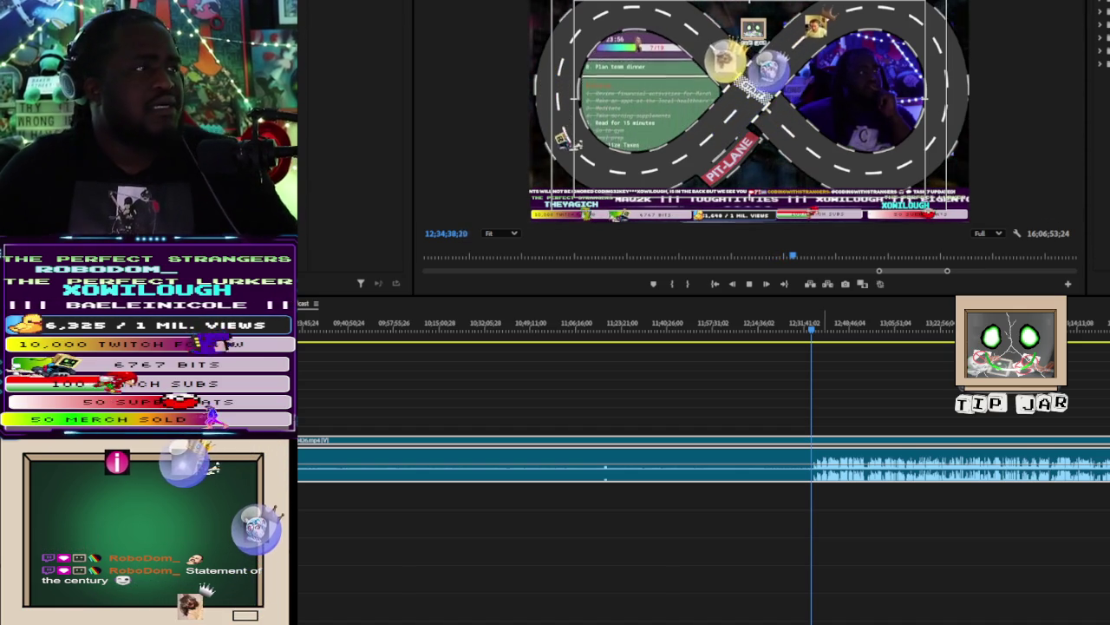
left_click(816, 330)
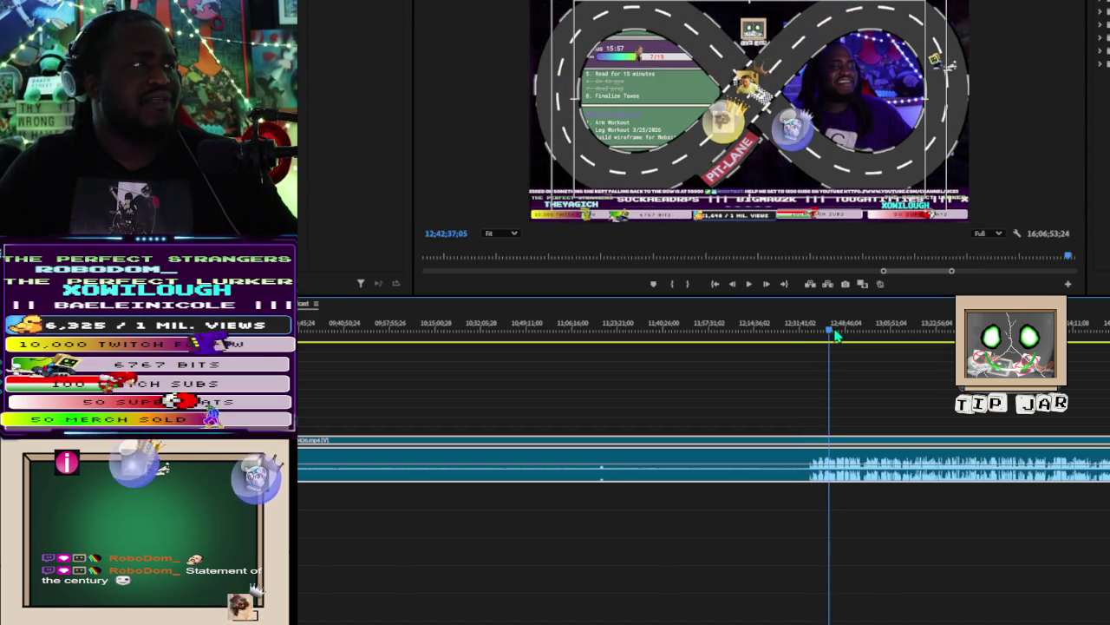
Step: Play from slightly ahead, then bring the playhead back to about 12;40
key("space")
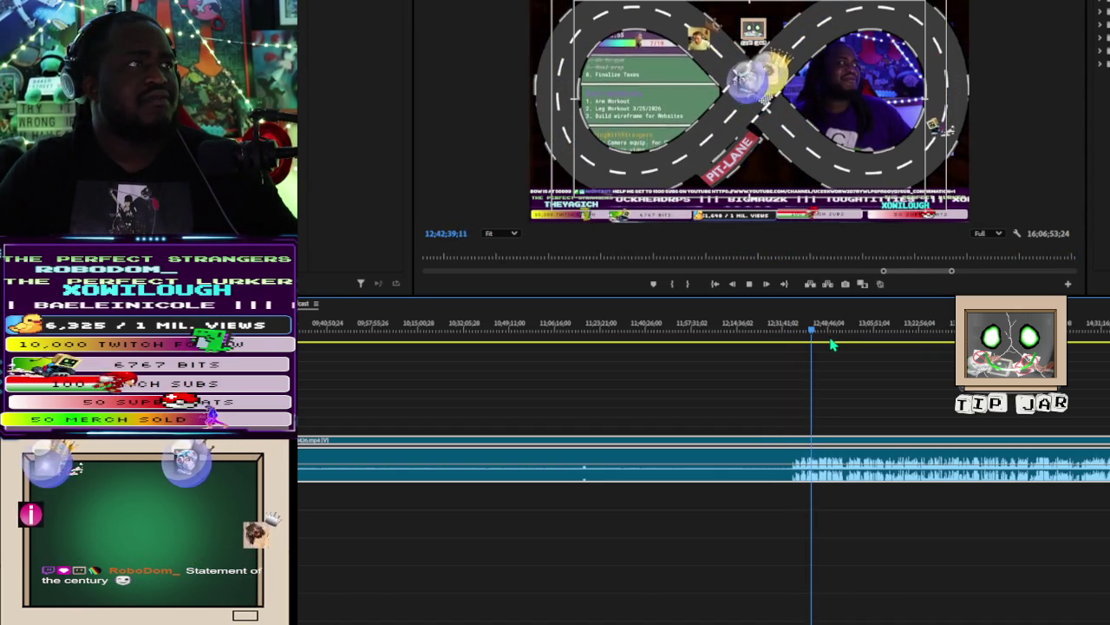
left_click_drag(831, 345, 808, 347)
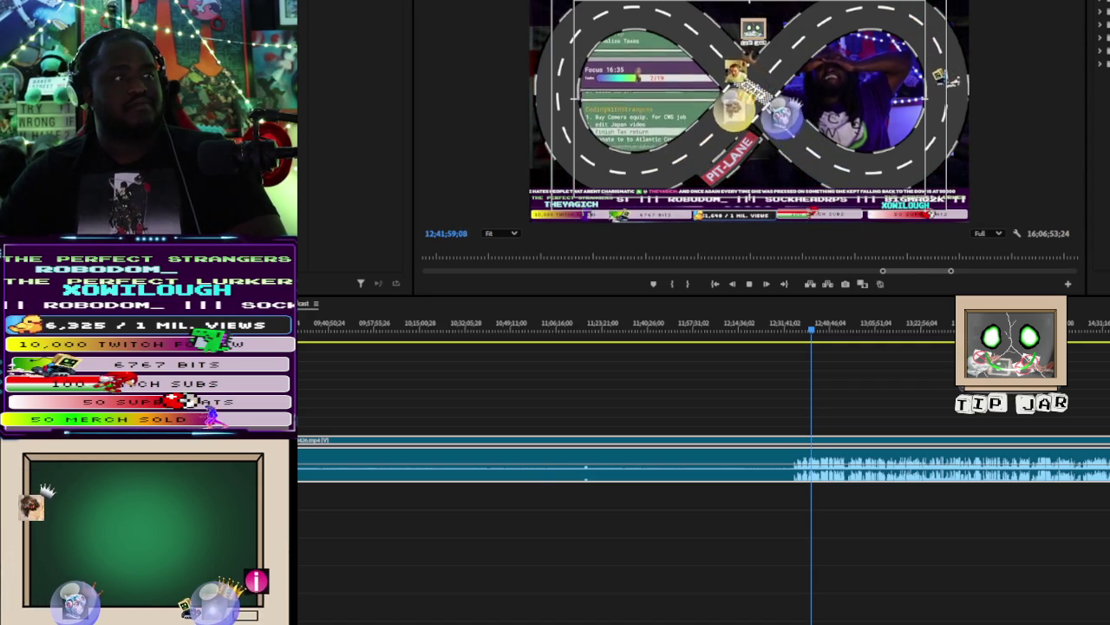
Step: Skim the stream at 13;24, 13;56, 14;26 and 14;39, then jump to its black end near 14;59;08
left_click(926, 323)
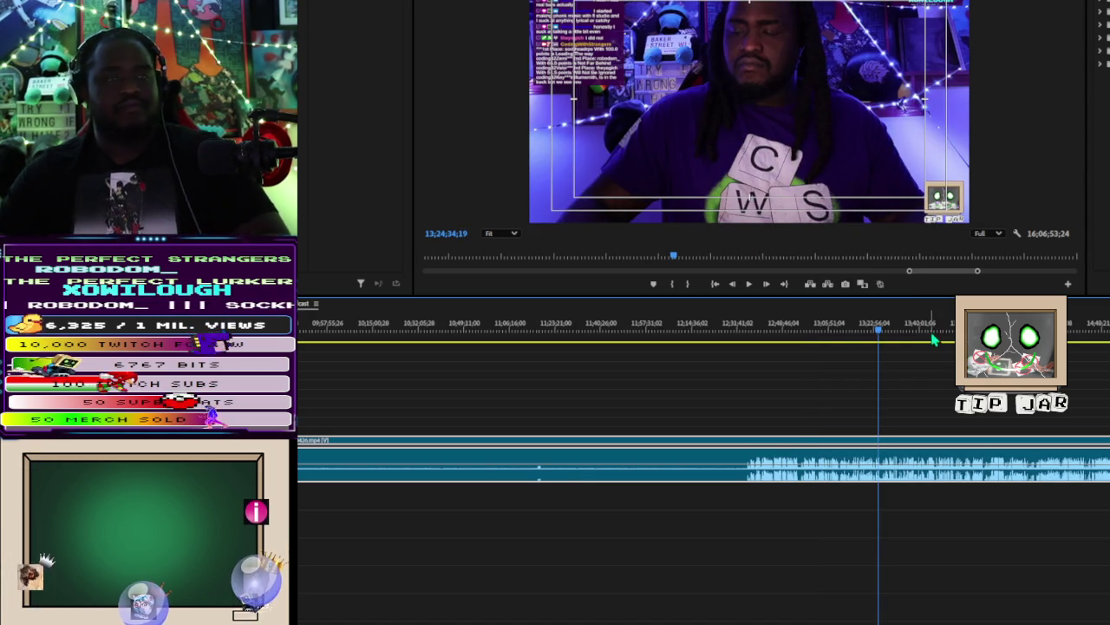
key("space")
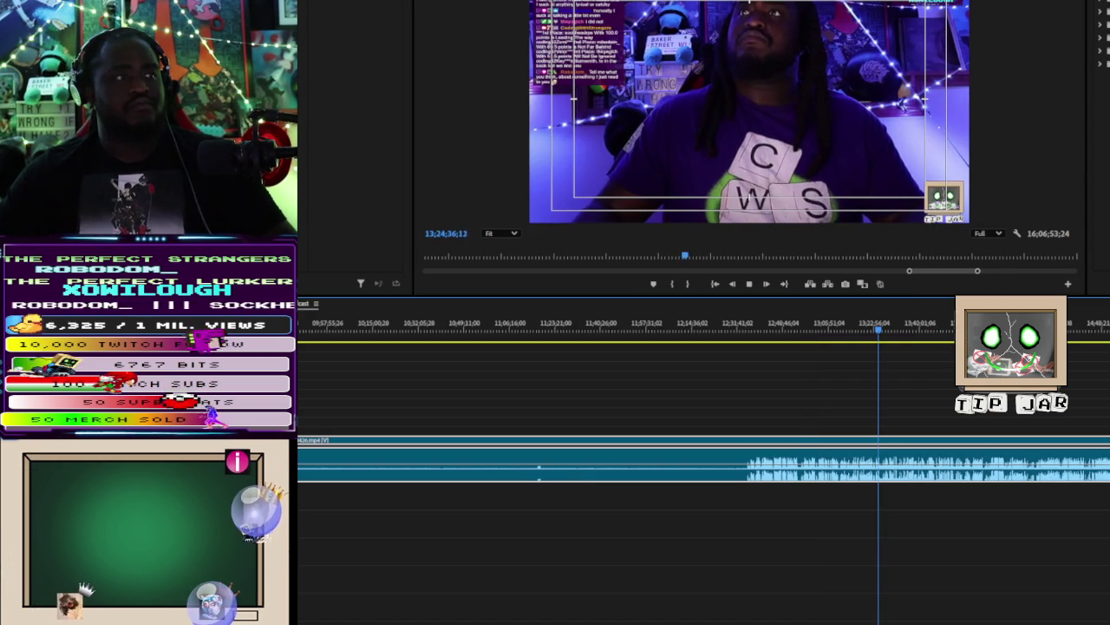
left_click(962, 325)
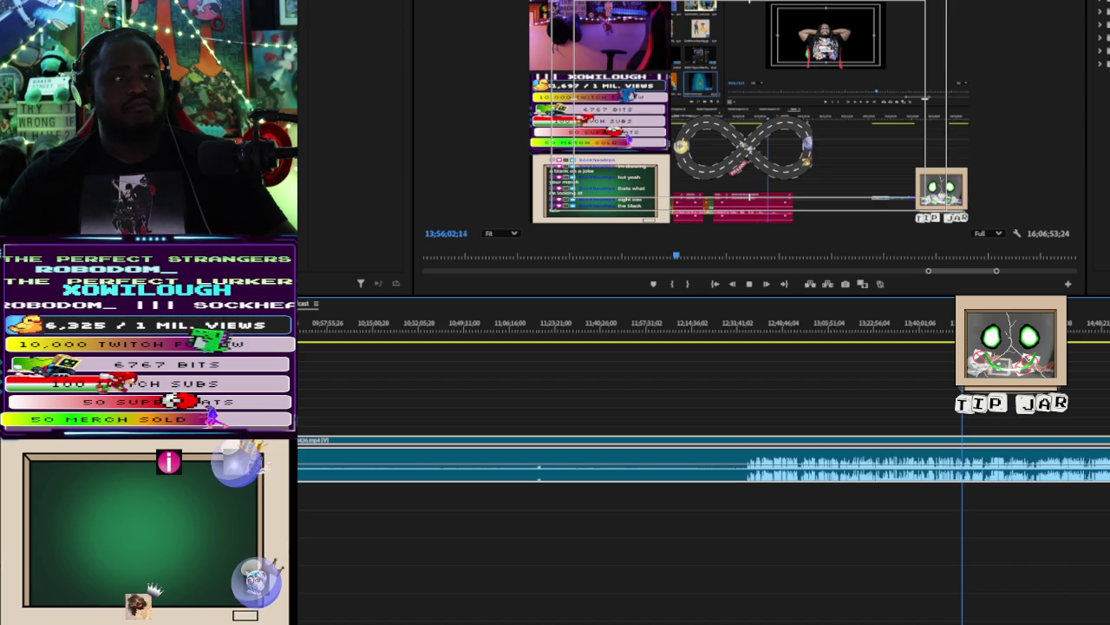
left_click(1044, 323)
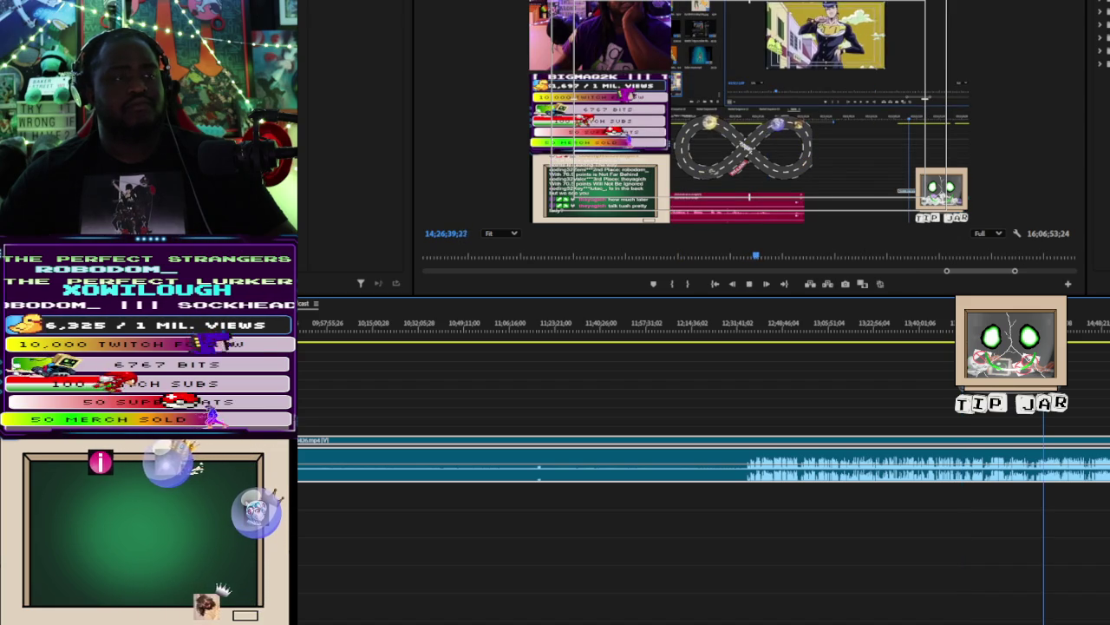
left_click(1079, 328)
key("space")
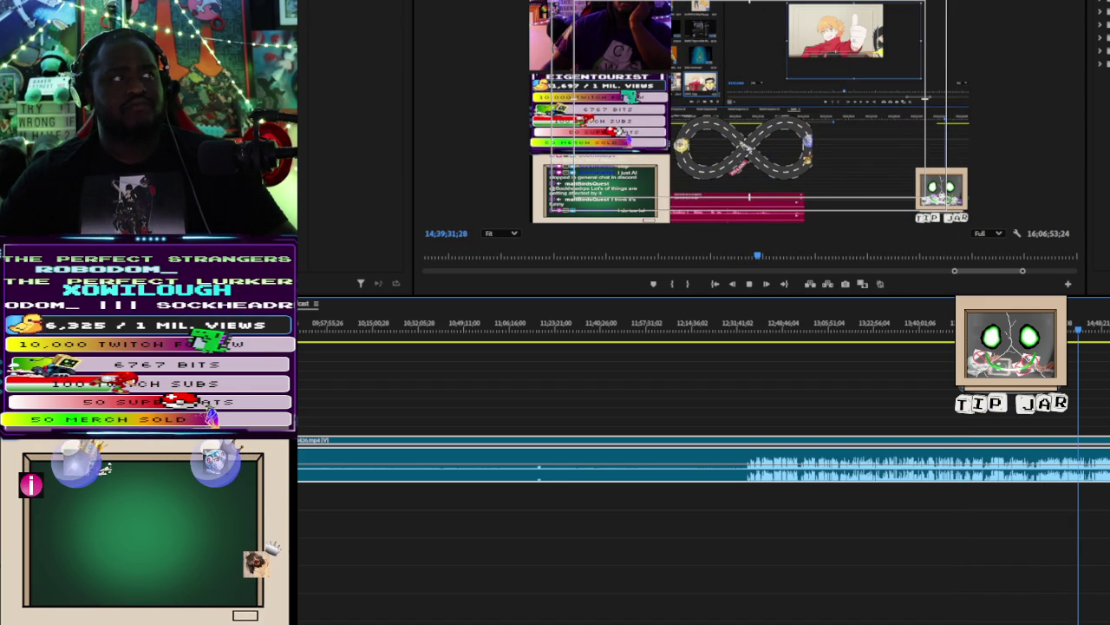
key("Down")
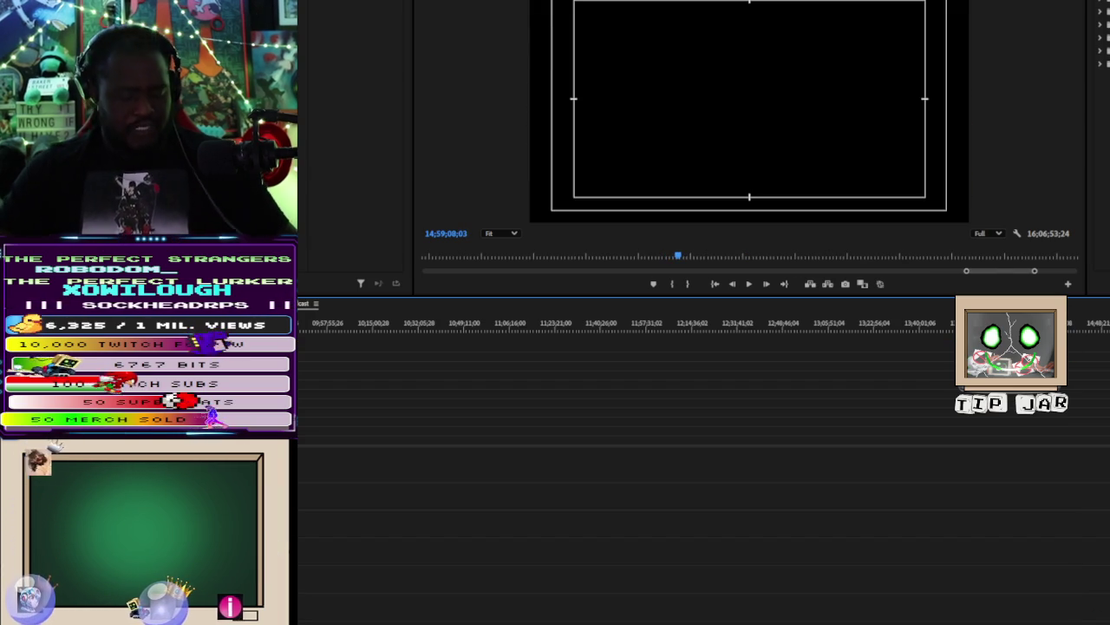
Step: Nudge the playhead around the sequence end and scroll the timeline back toward its start
scroll(885, 507, "up", 5)
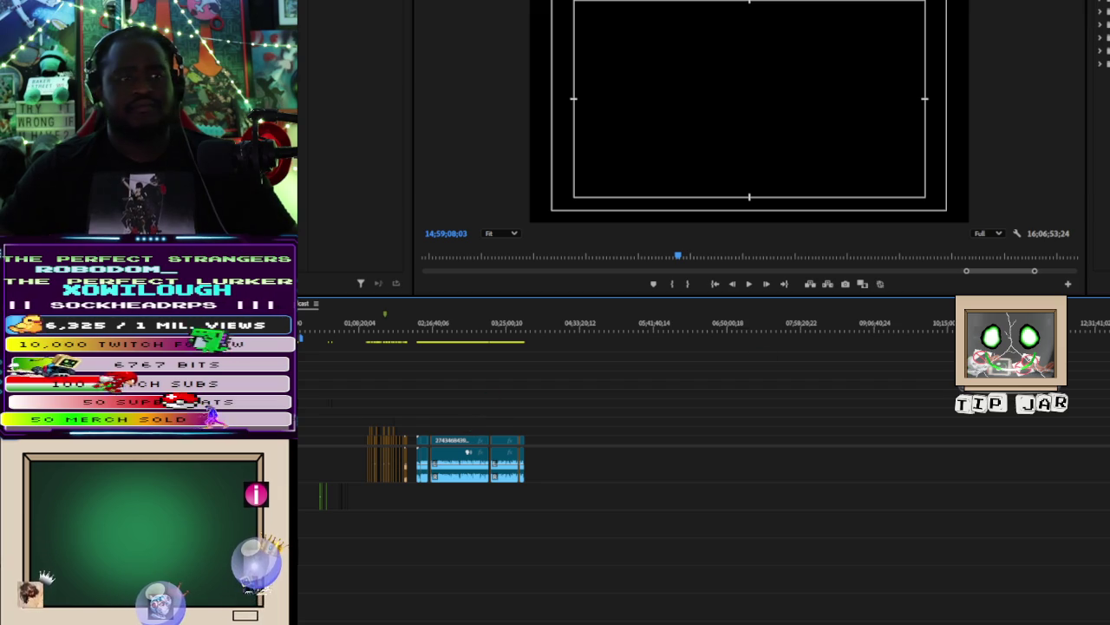
key("Down")
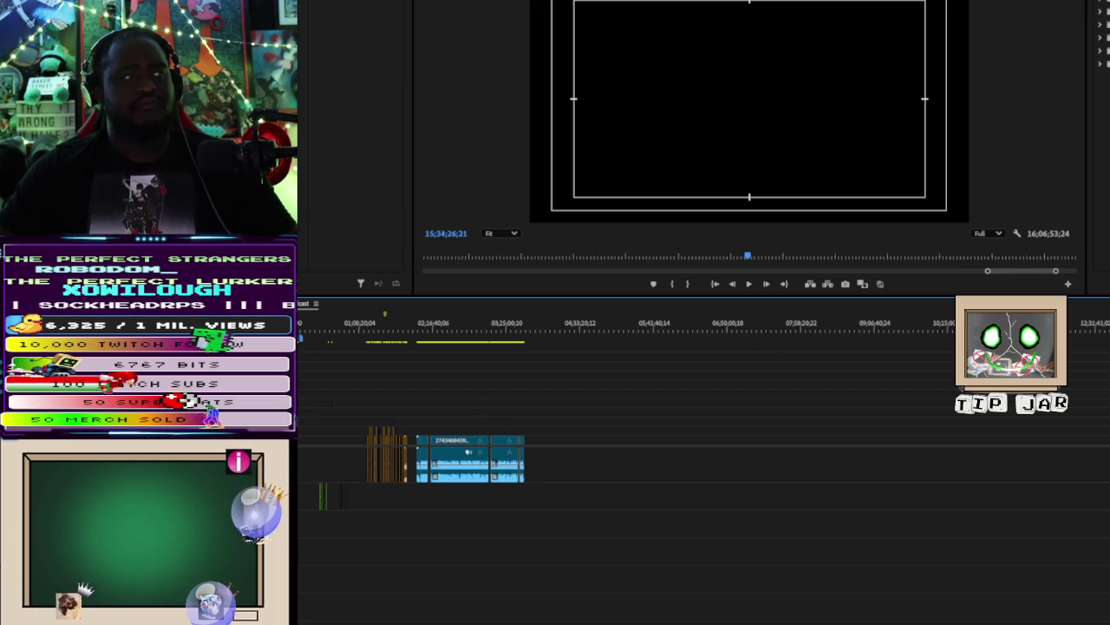
key("Up")
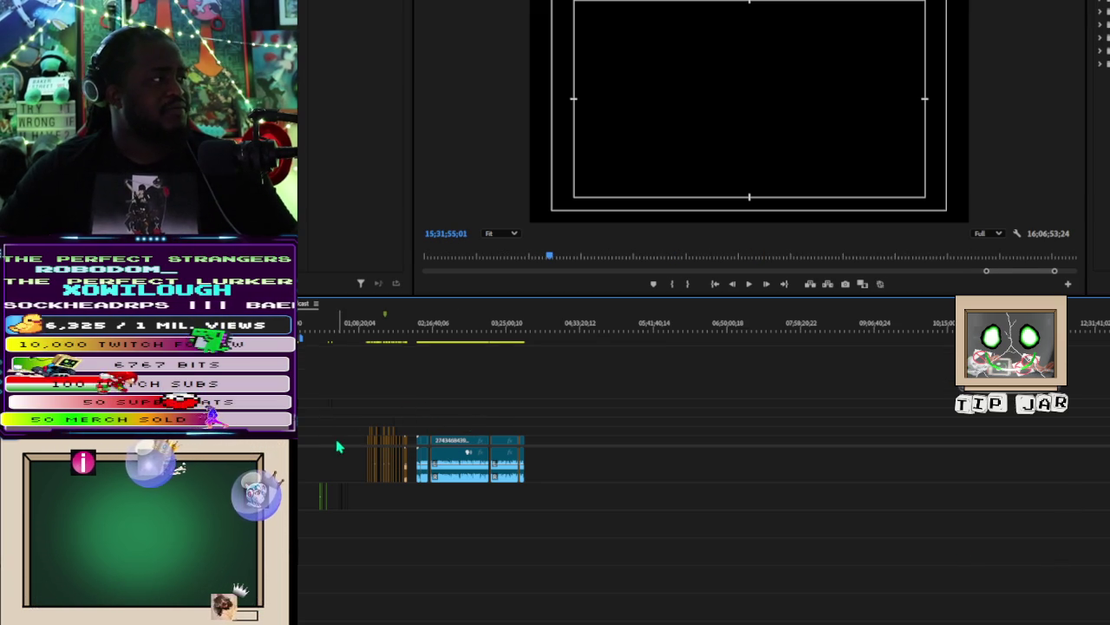
scroll(339, 446, "up", 2, "alt")
scroll(318, 446, "up", 1, "alt")
scroll(395, 440, "up", 3, "alt")
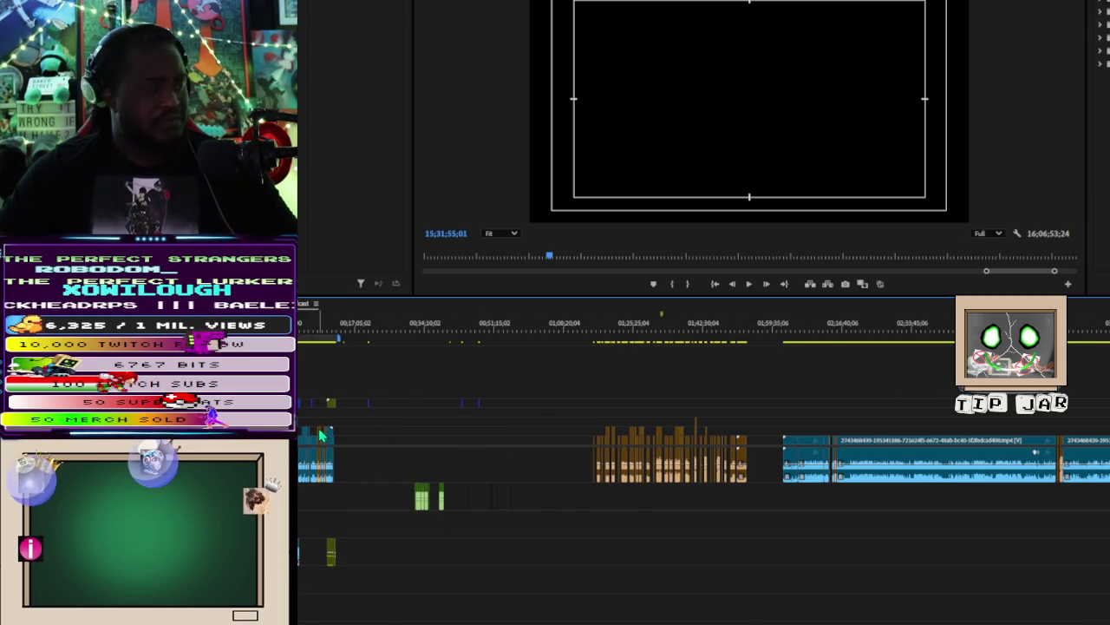
scroll(319, 433, "up", 2, "alt")
scroll(318, 429, "up", 2, "alt")
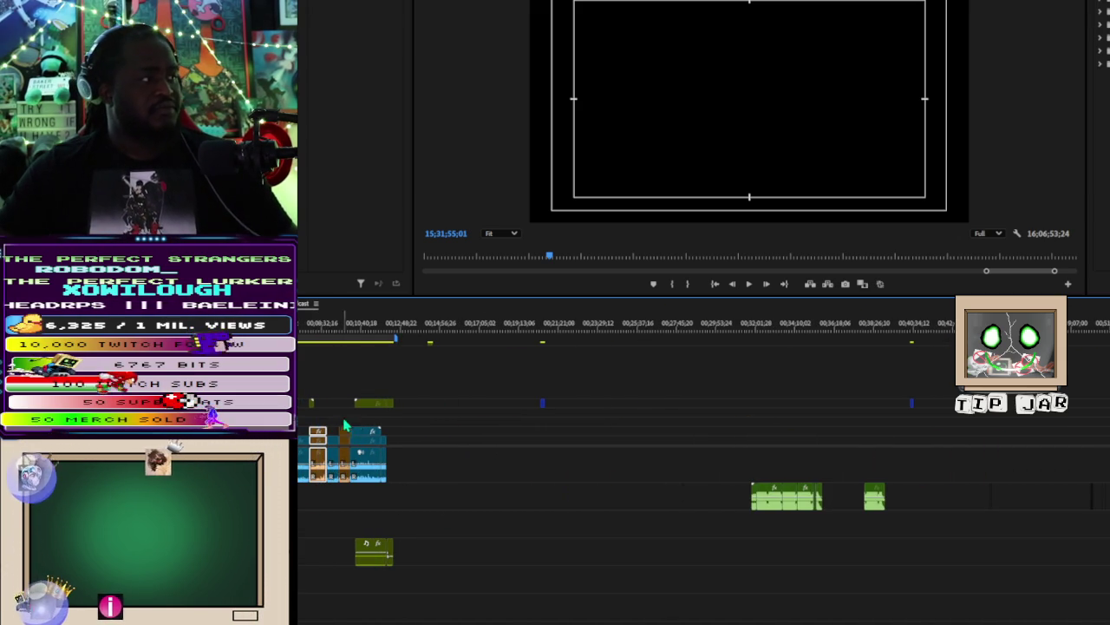
Step: Select the short clips at the sequence start and zoom the timeline out to the full sequence
left_click(344, 451)
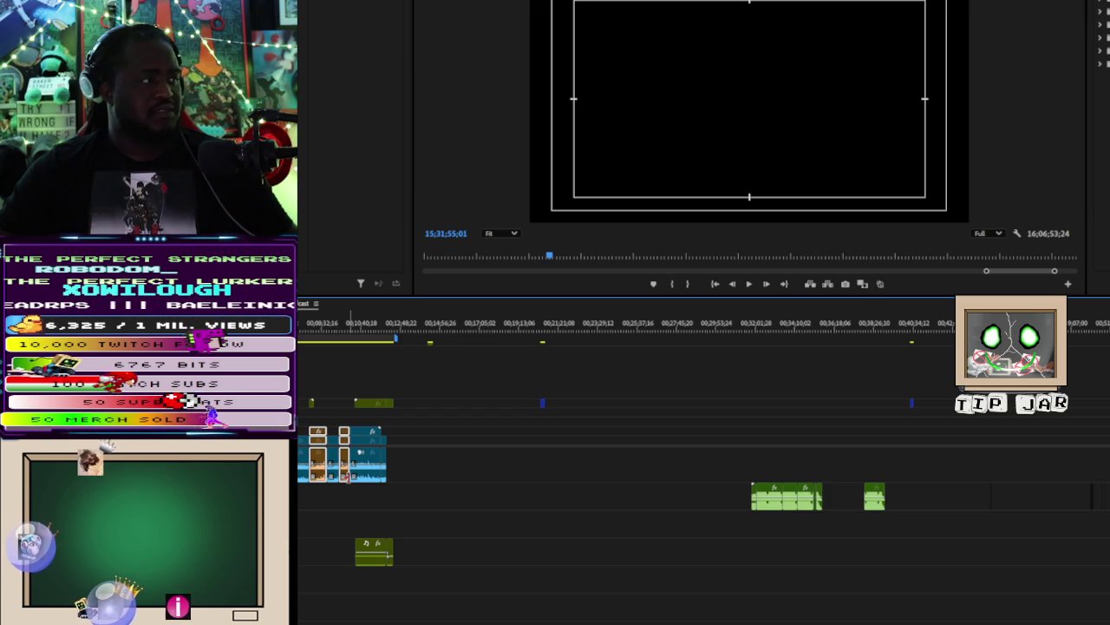
scroll(338, 452, "down", 1, "alt")
scroll(325, 455, "down", 2, "alt")
scroll(312, 456, "down", 1, "alt")
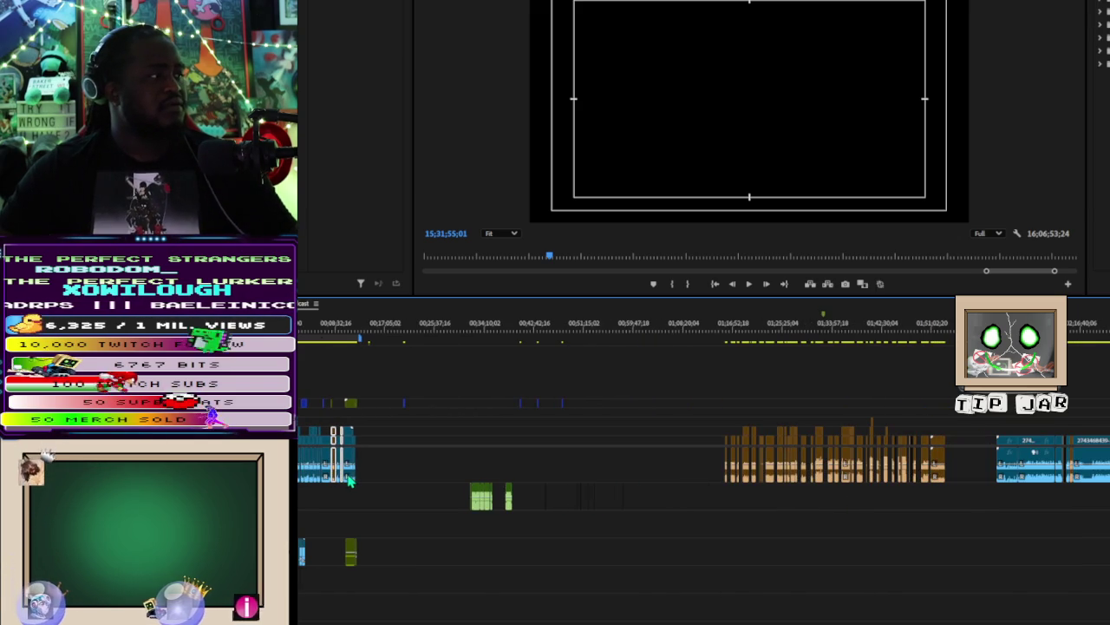
scroll(303, 449, "up", 2, "alt")
scroll(302, 441, "up", 1, "alt")
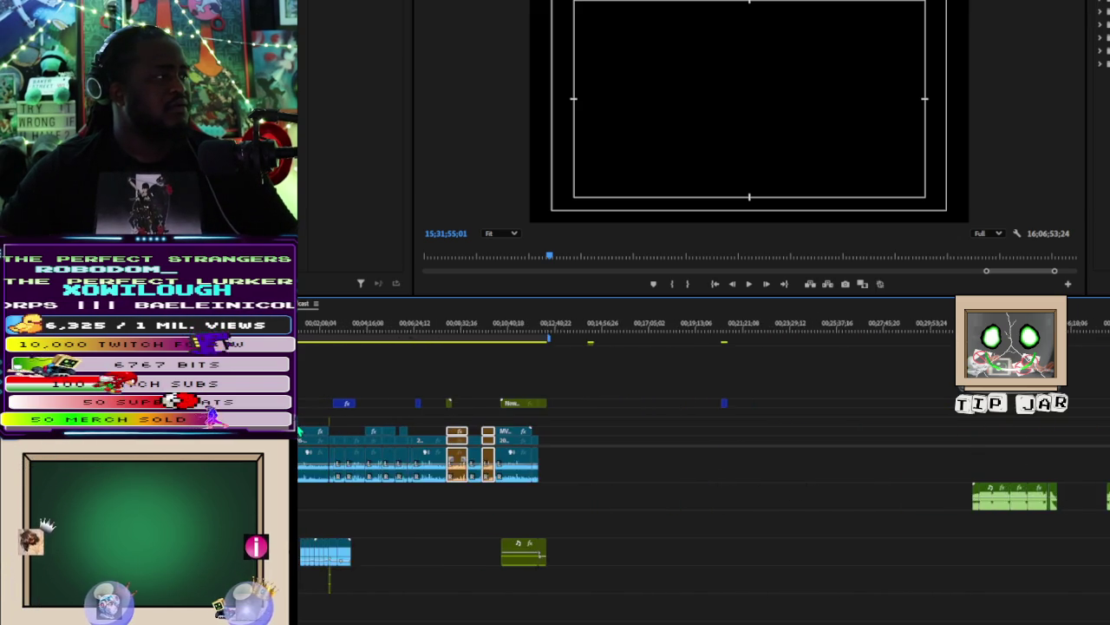
scroll(299, 431, "up", 1, "alt")
scroll(300, 429, "up", 1, "alt")
scroll(300, 431, "down", 1, "alt")
scroll(302, 432, "down", 2, "alt")
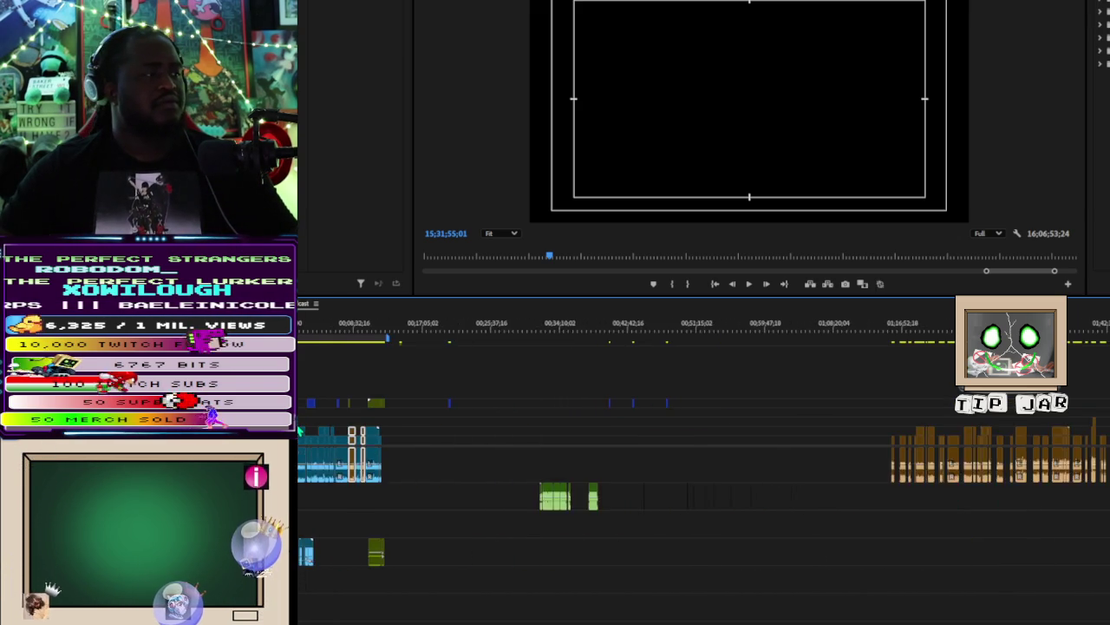
scroll(304, 434, "down", 1, "alt")
Step: Scrub the stream footage from about 1:08:52 through the middle, stopping near 01;27;53
left_click(555, 328)
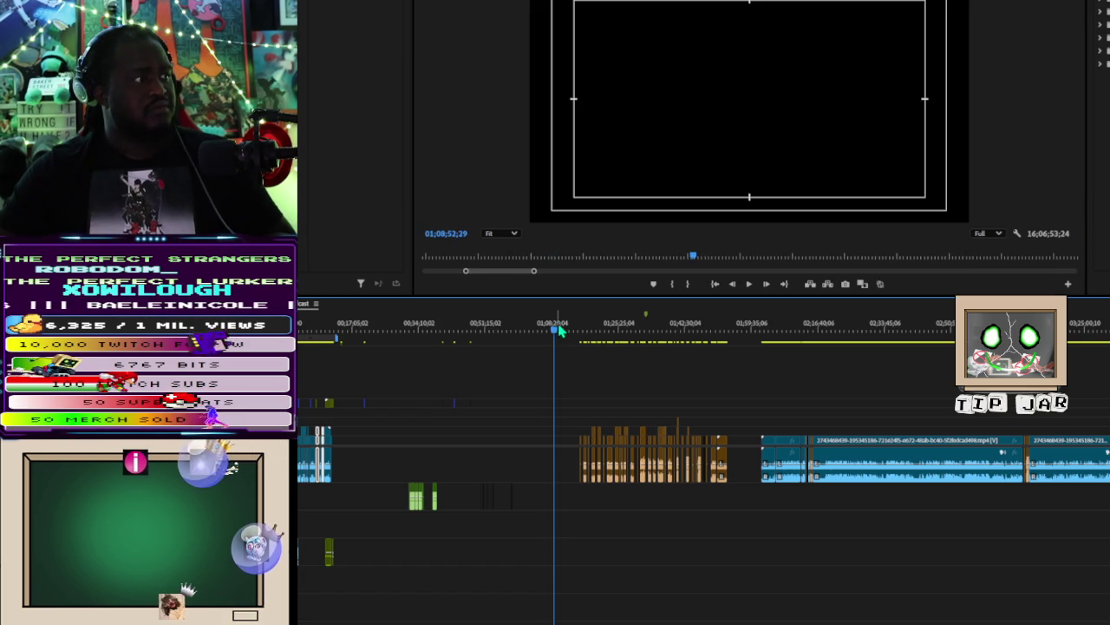
left_click_drag(557, 330, 565, 341)
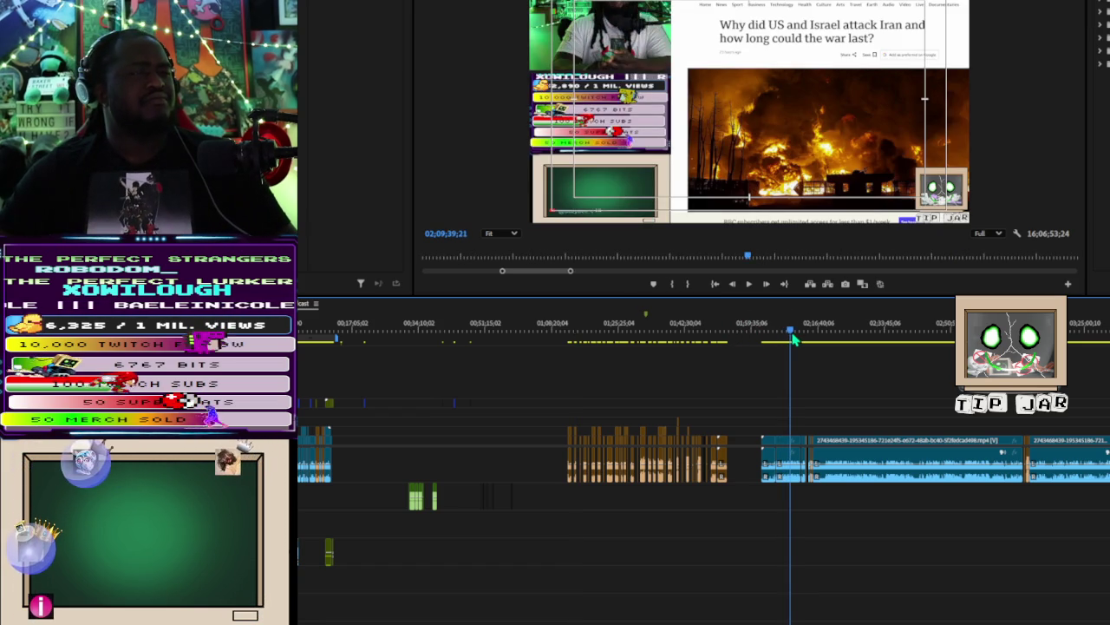
mouse_move(787, 336)
left_mouse_down()
mouse_move(1109, 338)
mouse_move(628, 405)
left_mouse_up()
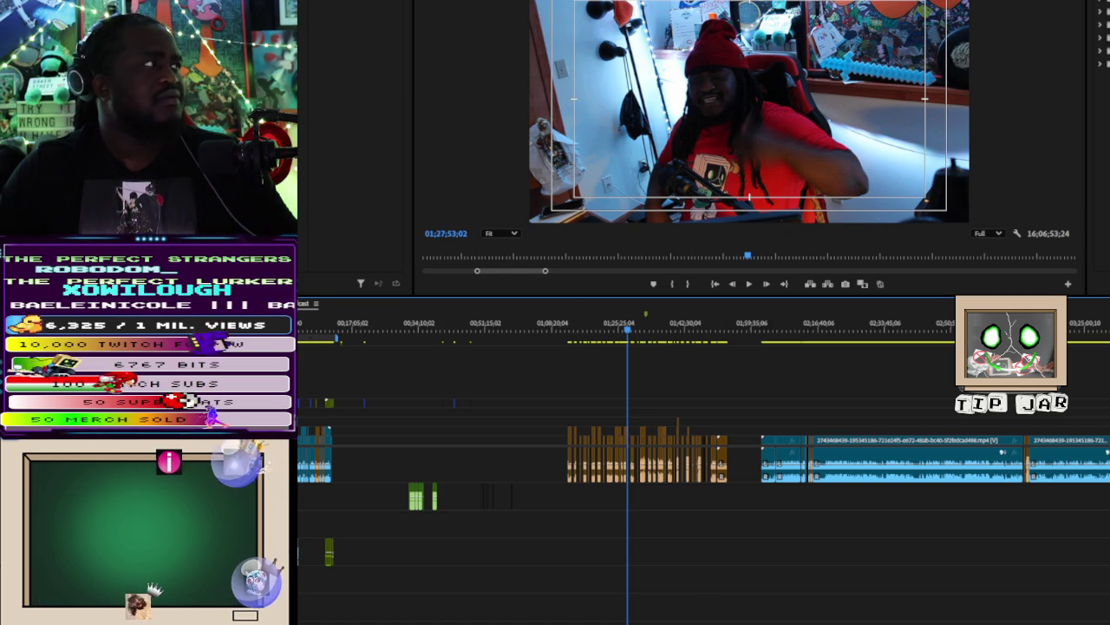
Step: Scroll the Project panel to MVI_3510.MOV, then preview playback and jump ahead to the appended footage
scroll(364, 130, "down", 3)
scroll(364, 130, "down", 3)
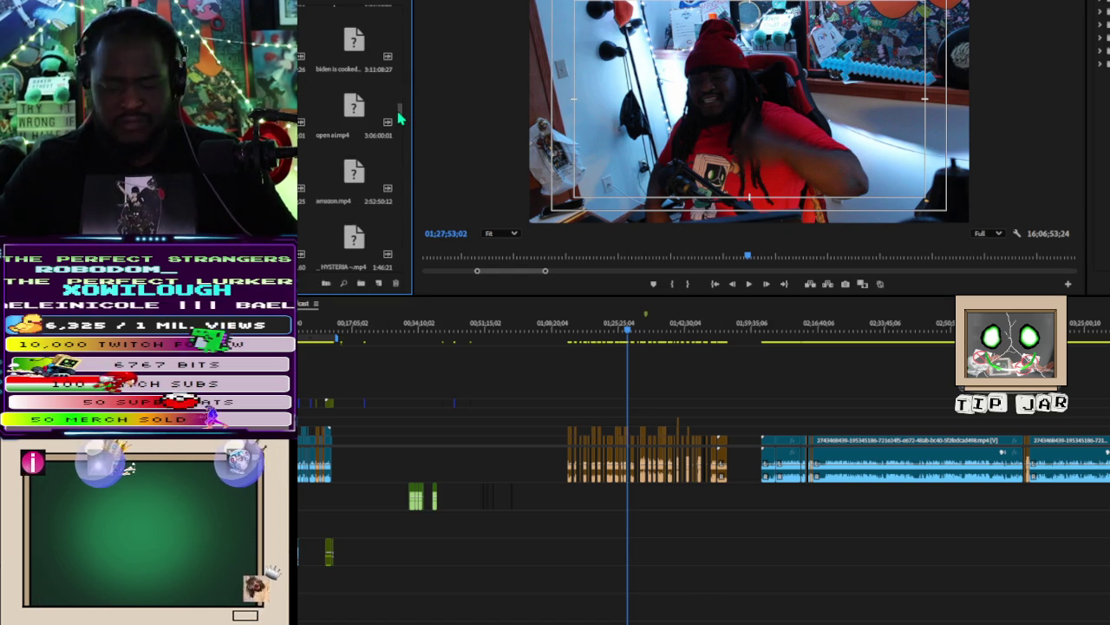
scroll(399, 113, "down", 5)
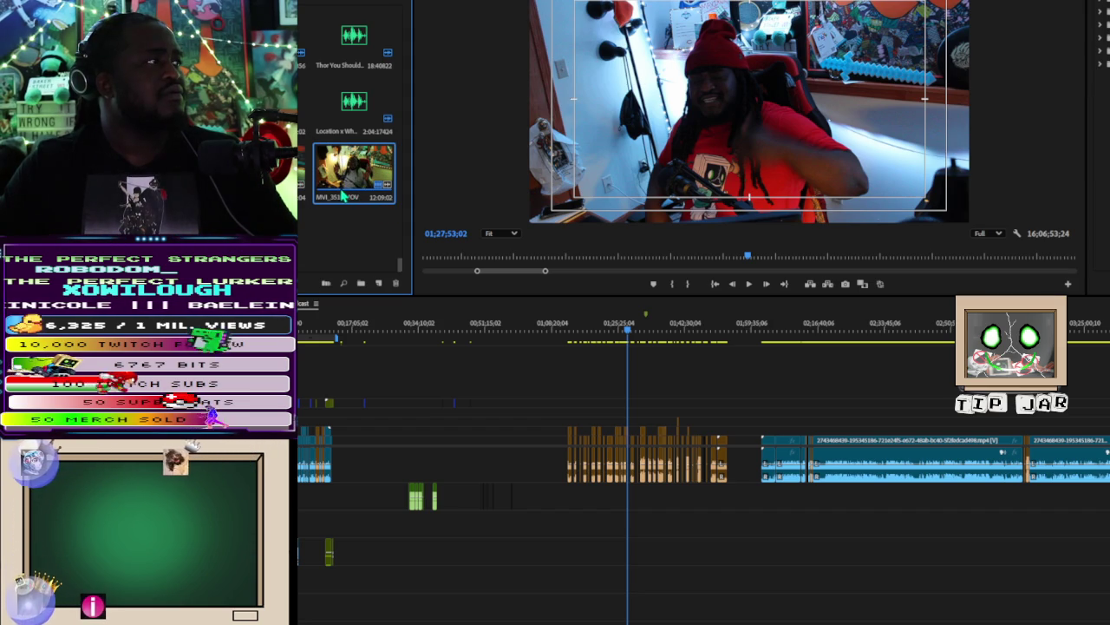
key("space")
key("space")
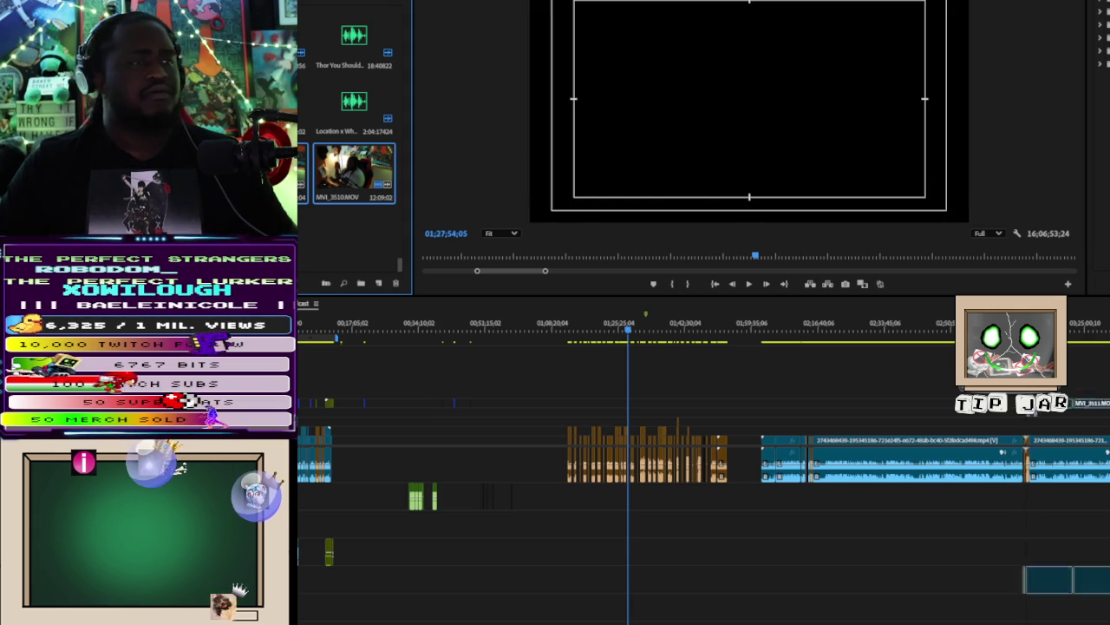
key("Down")
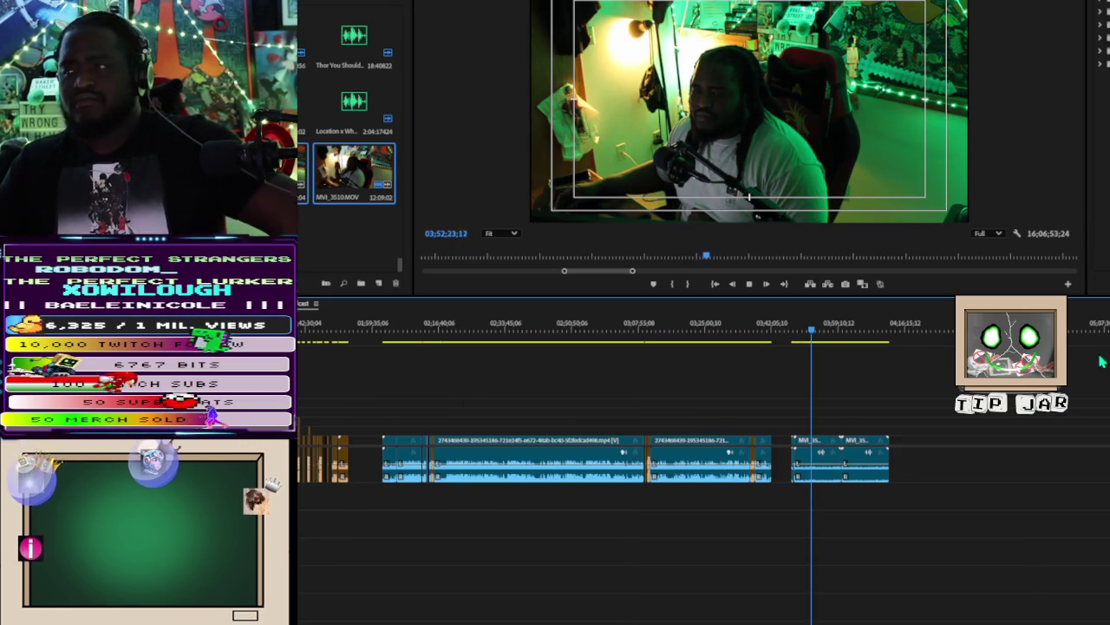
Step: Play the appended MVI_3510 camera footage from about 04;04
left_click(857, 336)
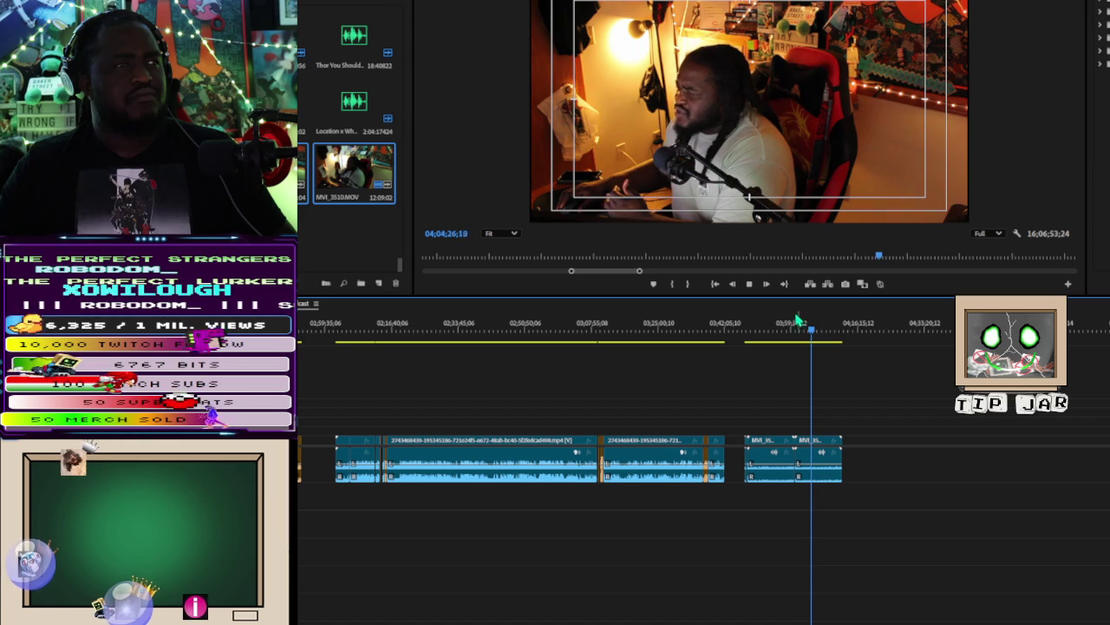
Step: Marquee-select both MVI camera clips after the gap and delete them
mouse_move(752, 395)
left_mouse_down()
mouse_move(784, 432)
mouse_move(834, 434)
left_mouse_up()
left_click_drag(731, 403, 865, 484)
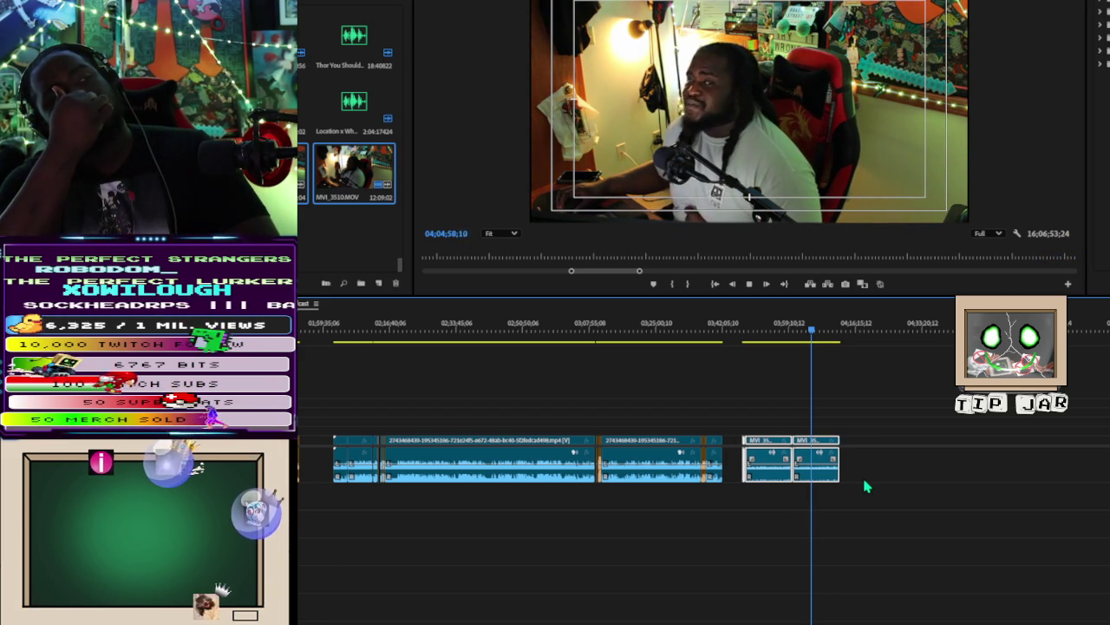
key("Delete")
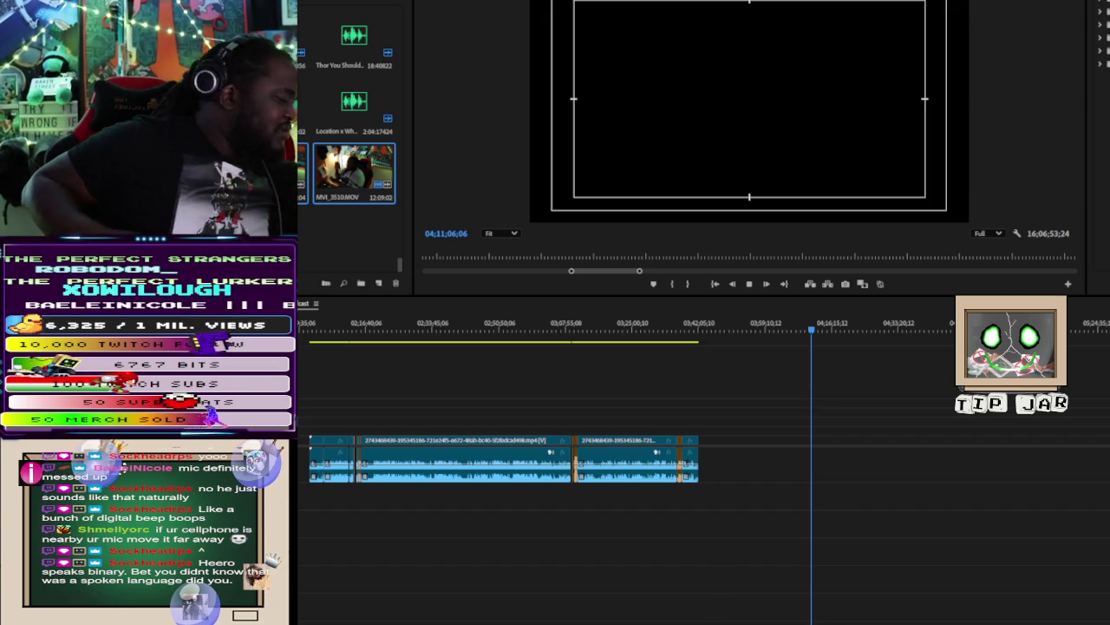
Step: Step the program playhead five frames forward to 04;11;06;11
key("shift+Right")
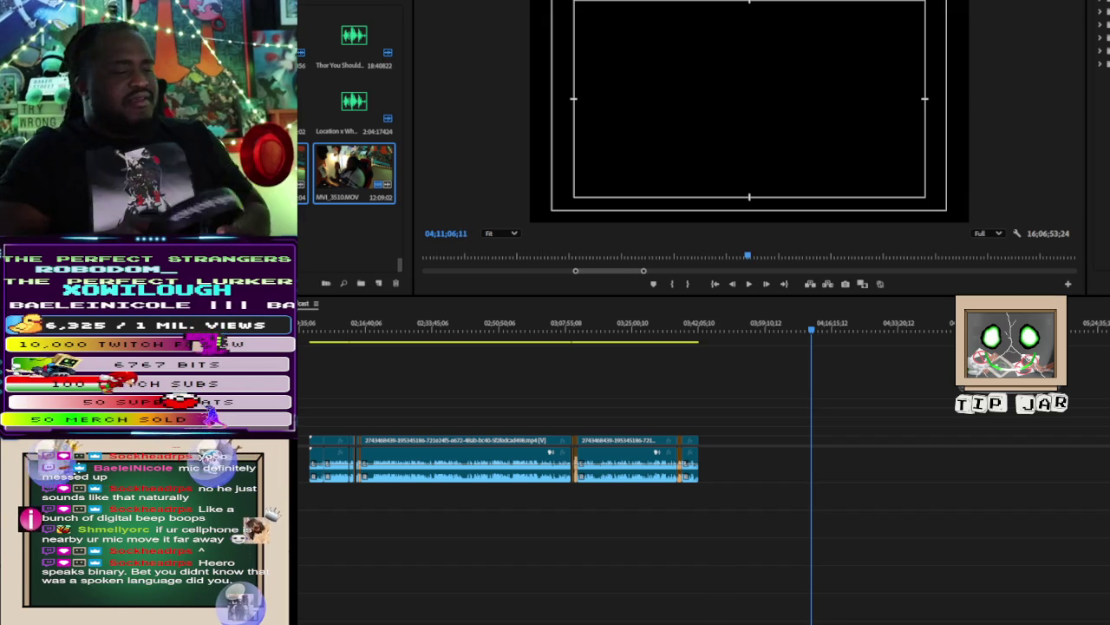
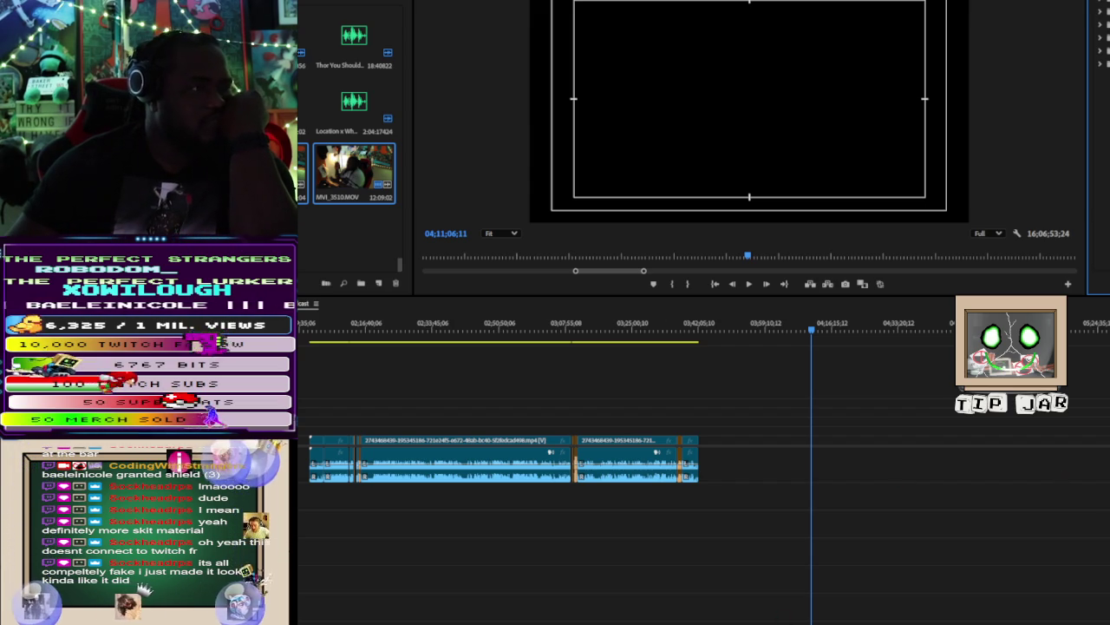
Step: Zoom the timeline out and back in, then scroll left to the earlier brown cut clips
key("minus")
key("minus")
key("minus")
key("equal")
key("equal")
key("equal")
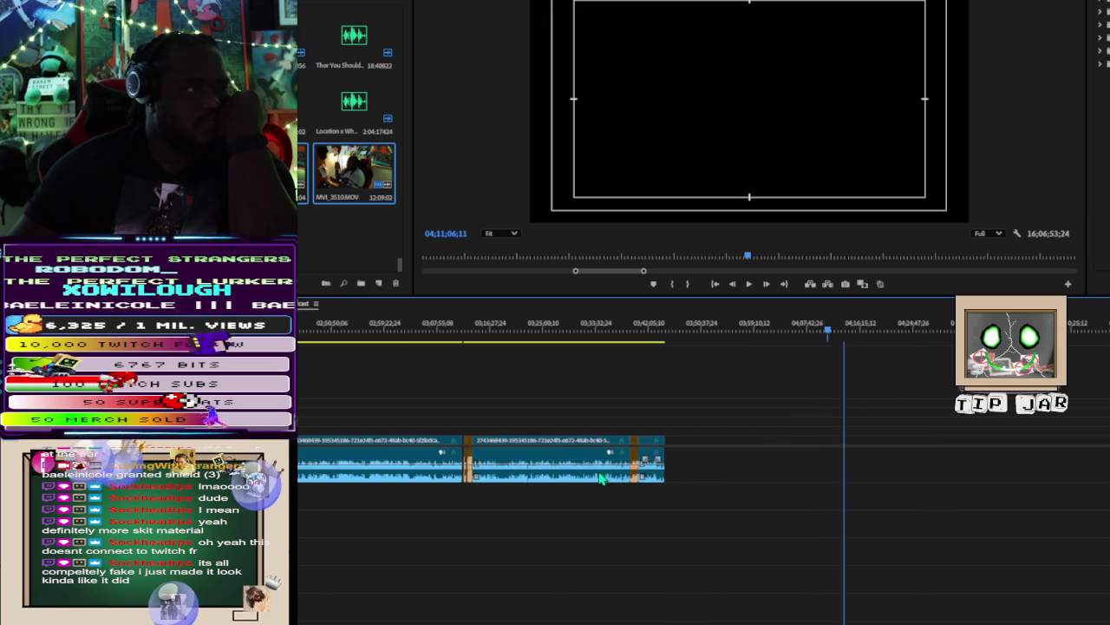
key("equal")
scroll(559, 451, "up", 3)
scroll(564, 430, "up", 3)
scroll(550, 425, "up", 3)
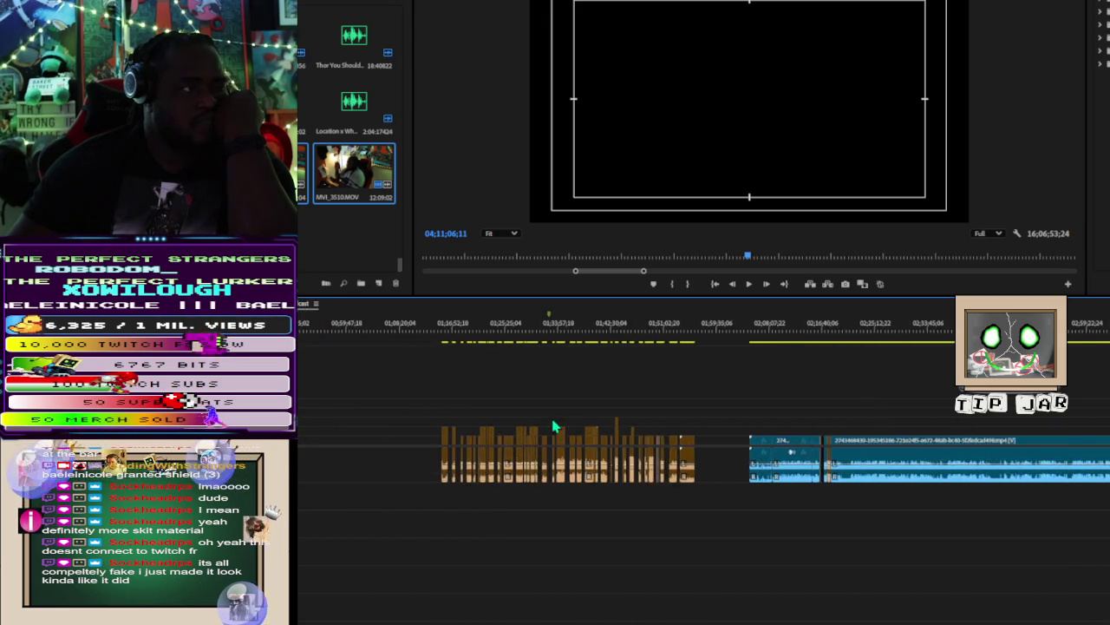
scroll(549, 415, "up", 3)
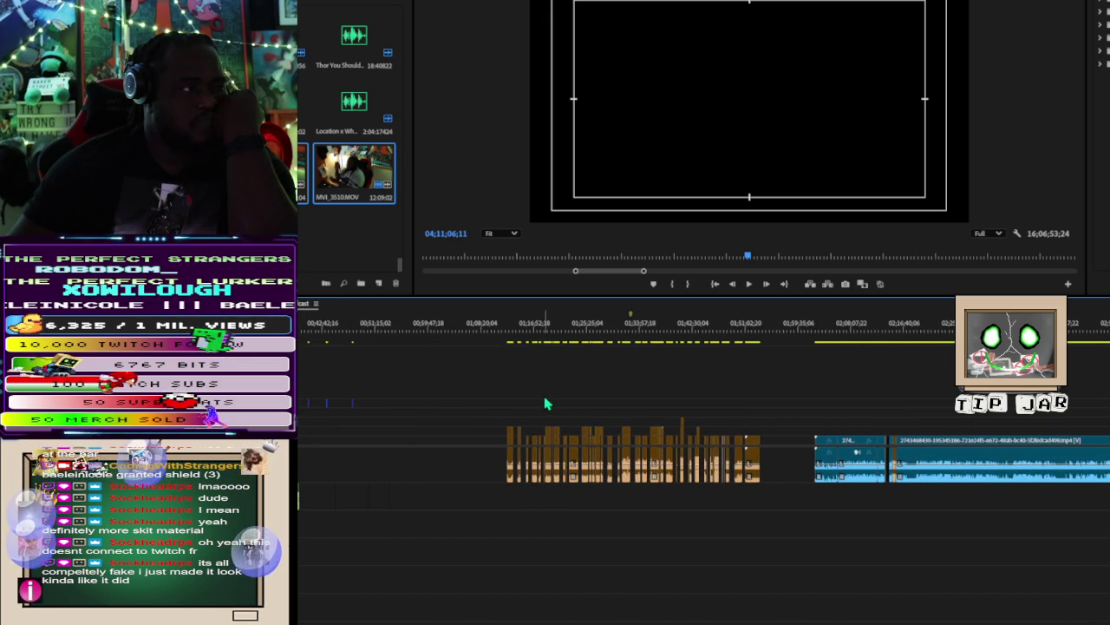
Step: Preview frames at 01;18;42;18 and 01;23;59;08, then move the playhead back to about 00;36;07
left_click(547, 333)
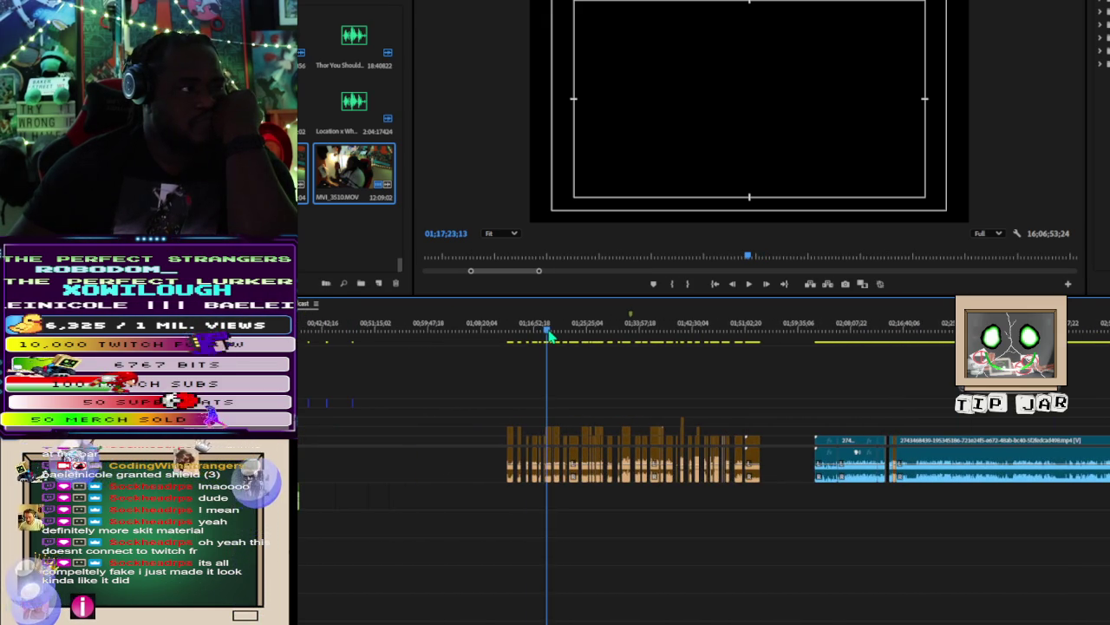
left_click(547, 335)
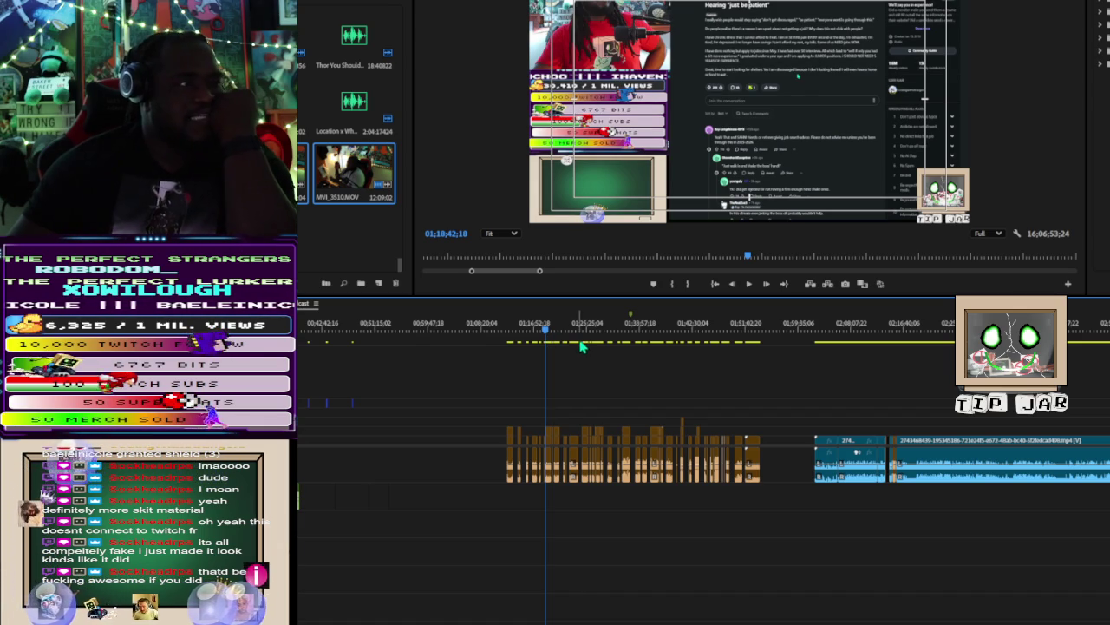
left_click(577, 329)
scroll(313, 345, "up", 2)
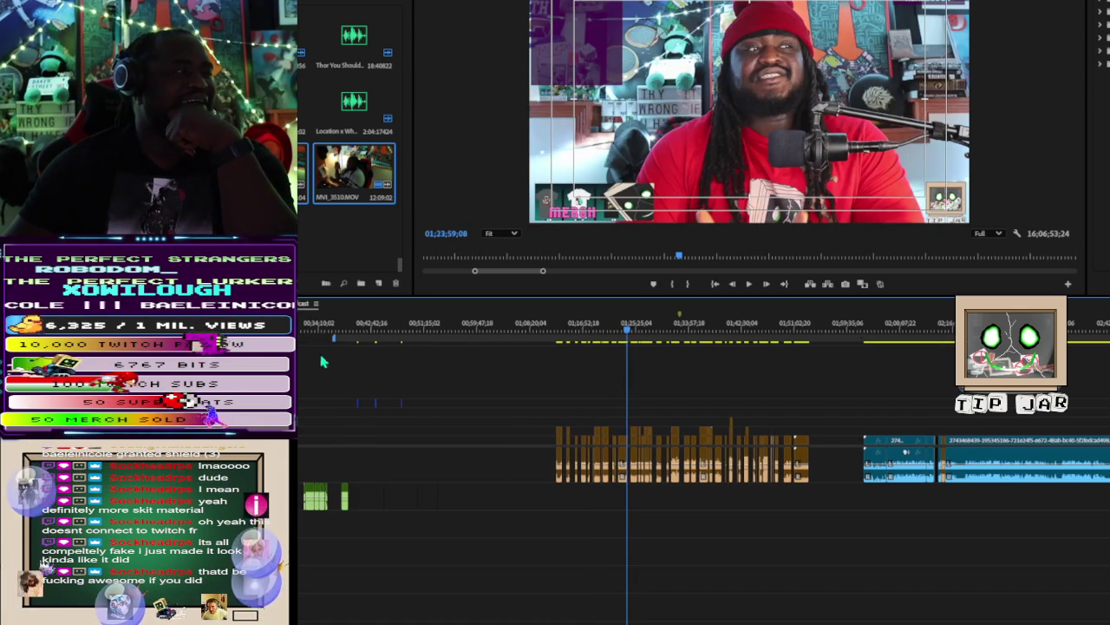
left_click(333, 335)
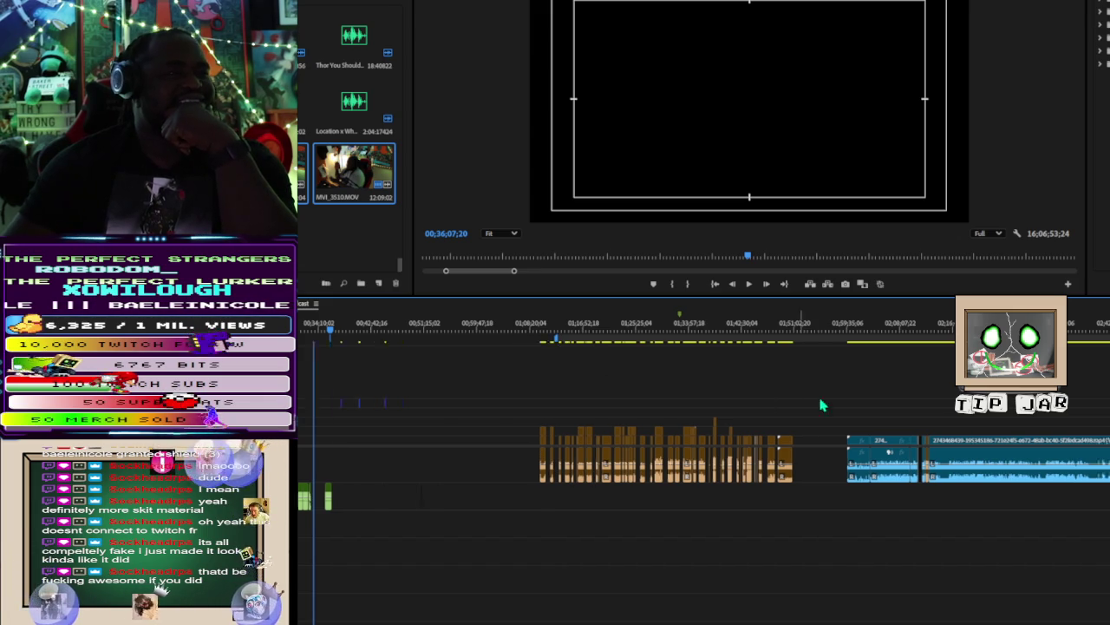
Step: Scroll to the start of the timeline and place the playhead at 01;15;43;03
scroll(818, 401, "down", 5)
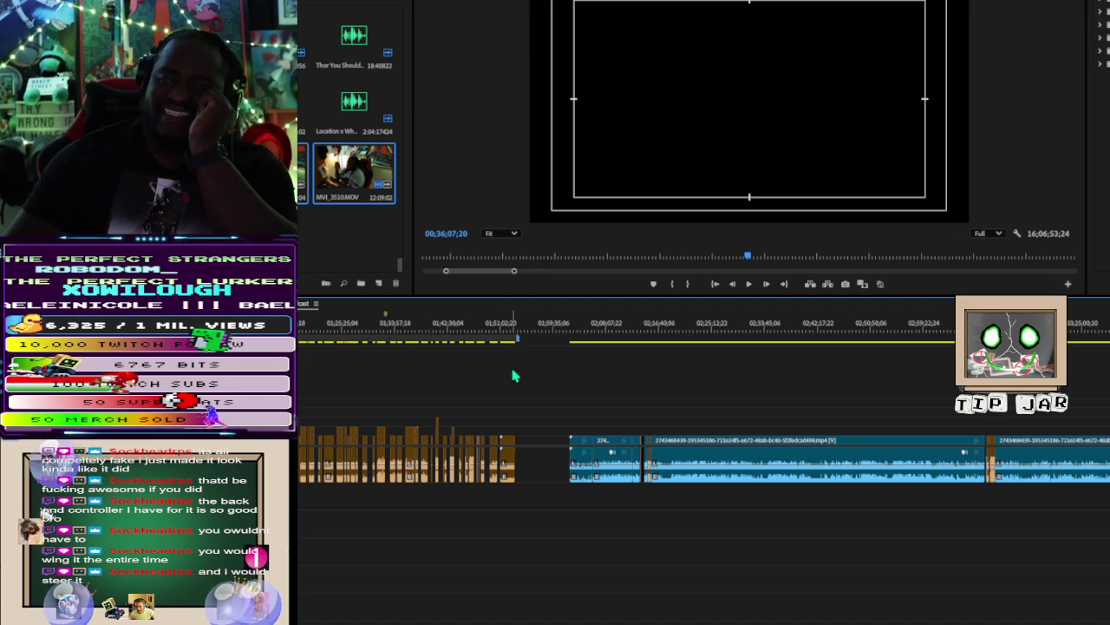
scroll(509, 369, "up", 1)
scroll(512, 373, "up", 2)
scroll(517, 377, "up", 3)
scroll(520, 365, "up", 3)
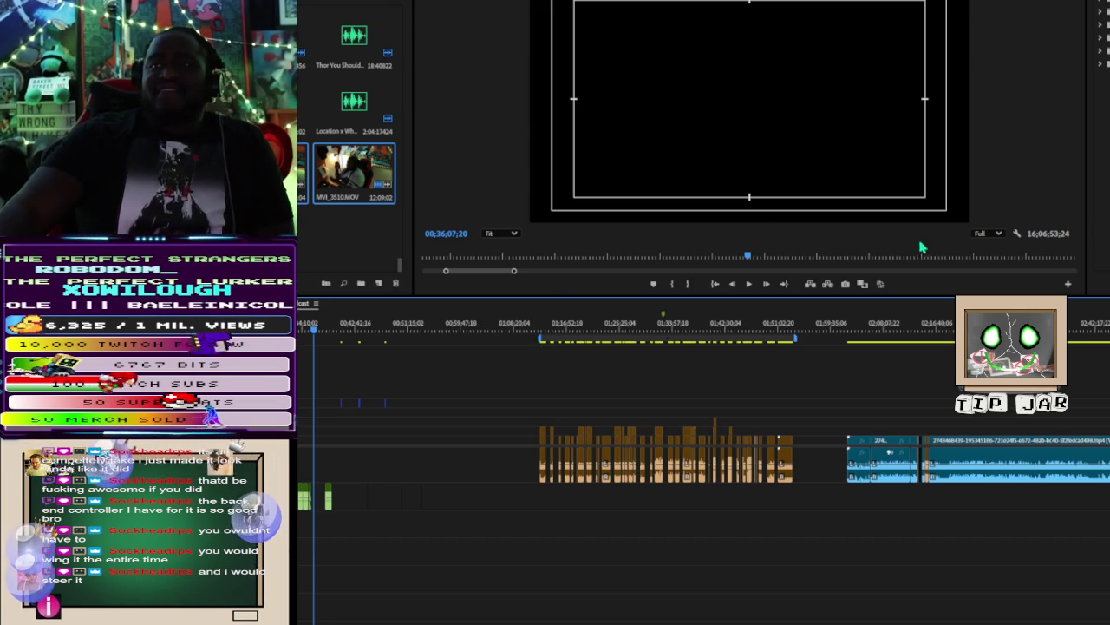
left_click(560, 326)
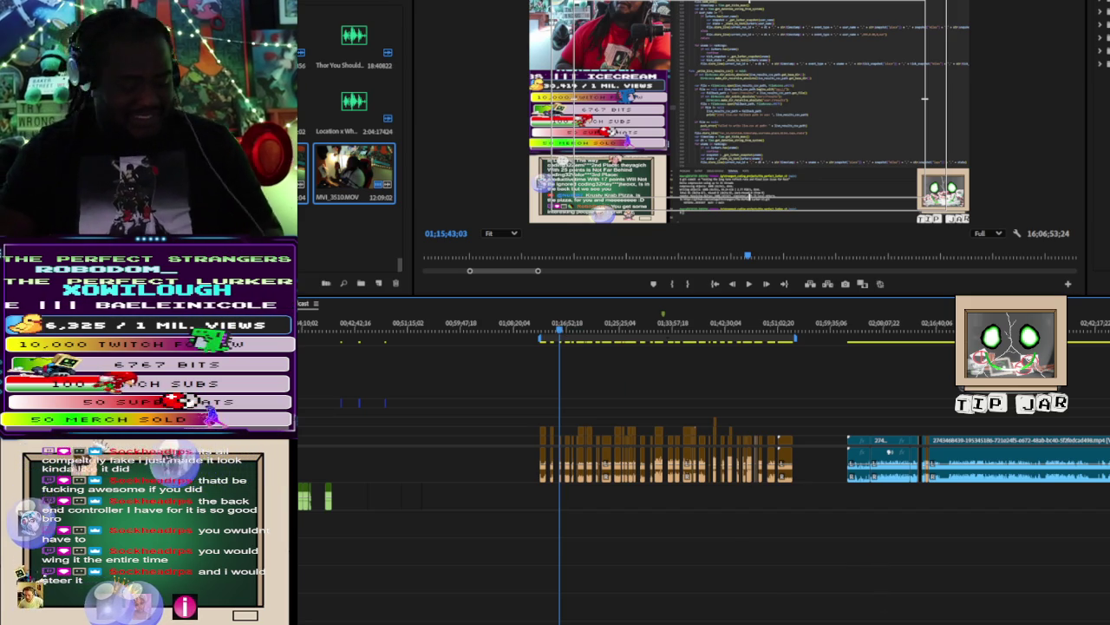
scroll(618, 465, "up", 3)
Step: Zoom into the cut clips and scrub forward, back to 01;29;35, then forward to 01;41;16
scroll(619, 464, "up", 1)
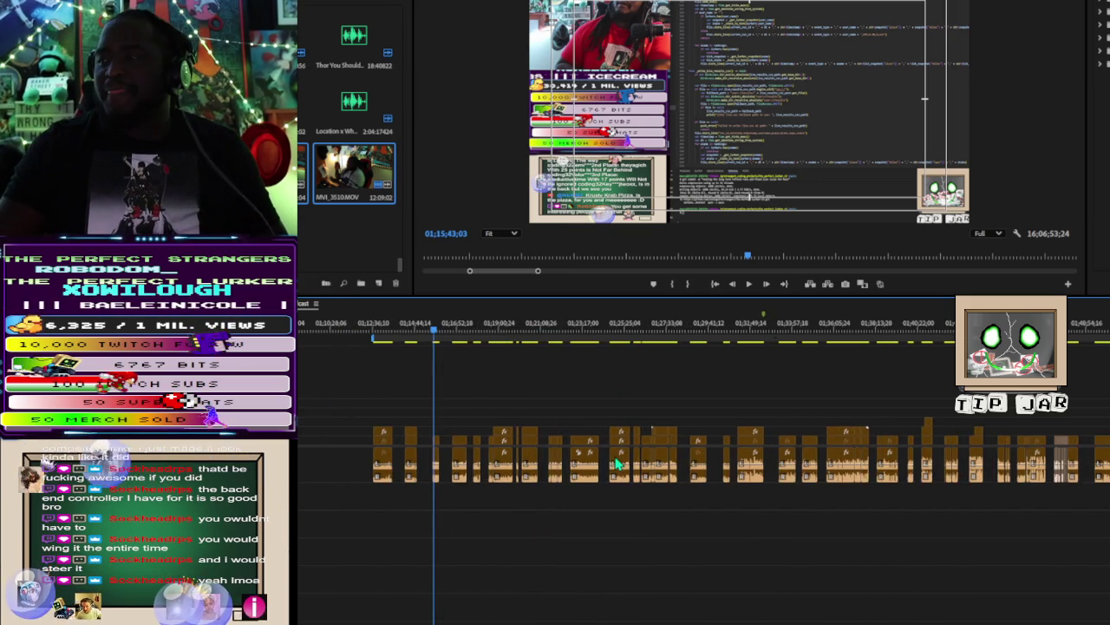
scroll(494, 390, "up", 3)
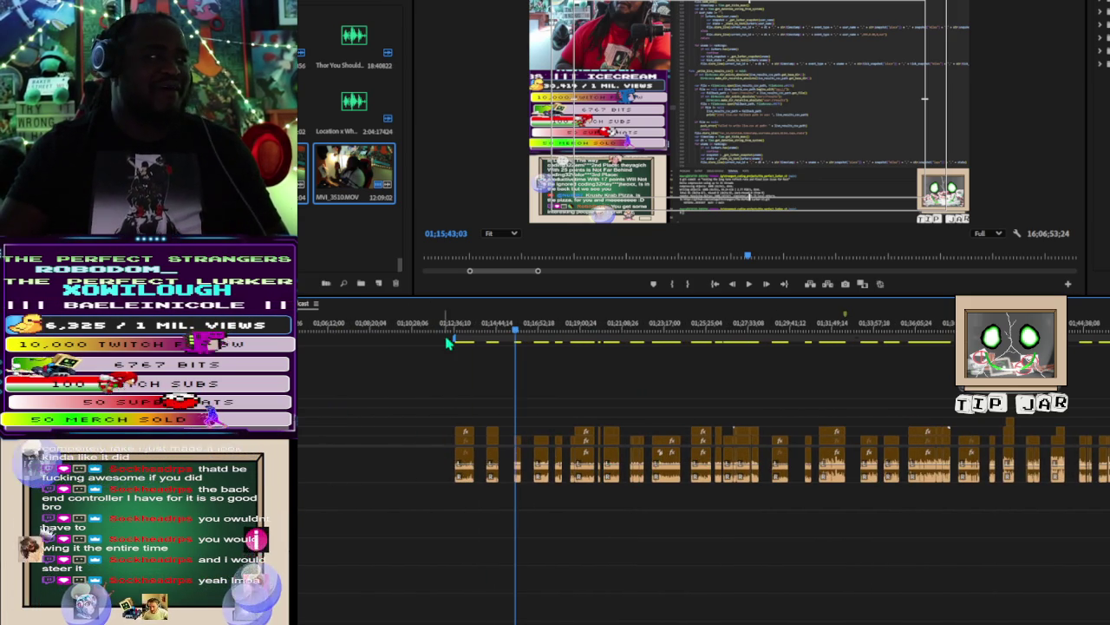
left_click_drag(460, 341, 1052, 425)
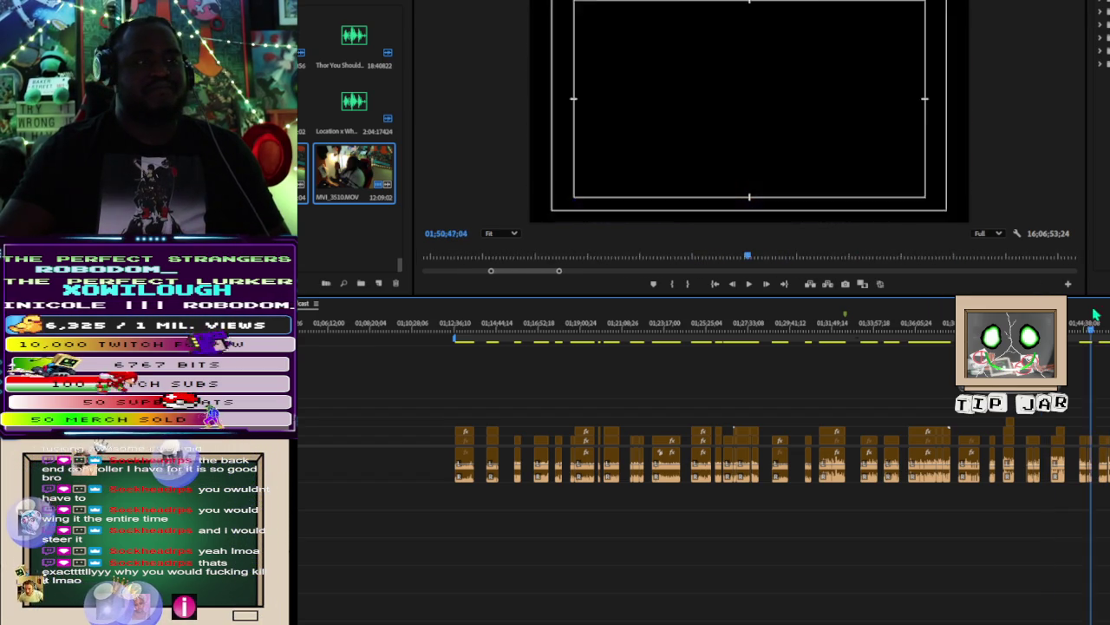
mouse_move(1095, 315)
left_mouse_down()
mouse_move(687, 322)
mouse_move(789, 322)
left_mouse_up()
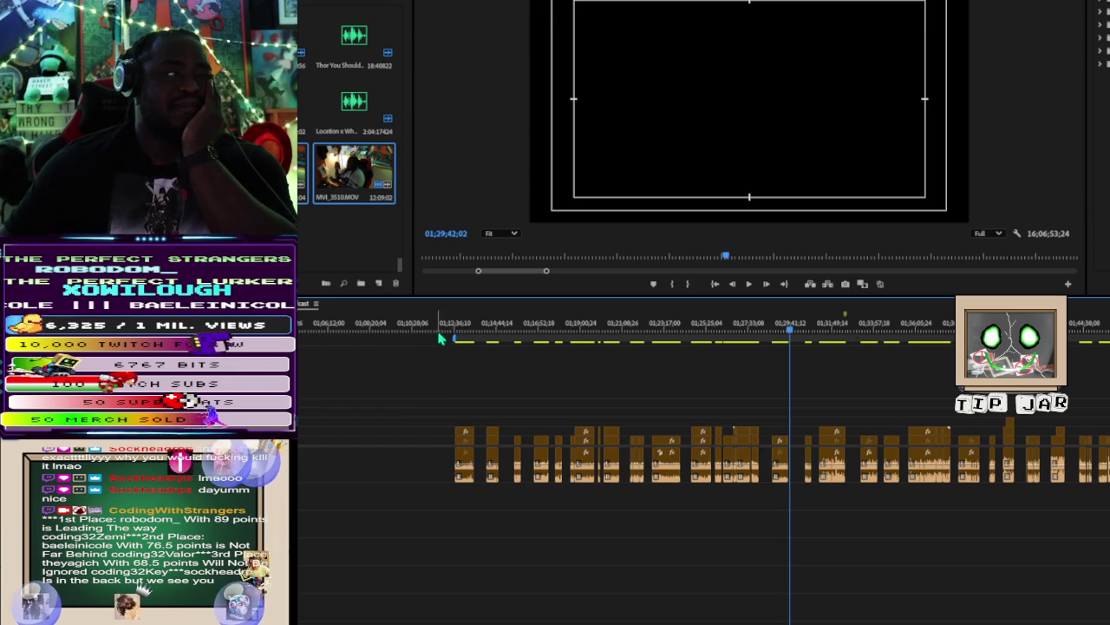
left_click_drag(459, 330, 1022, 420)
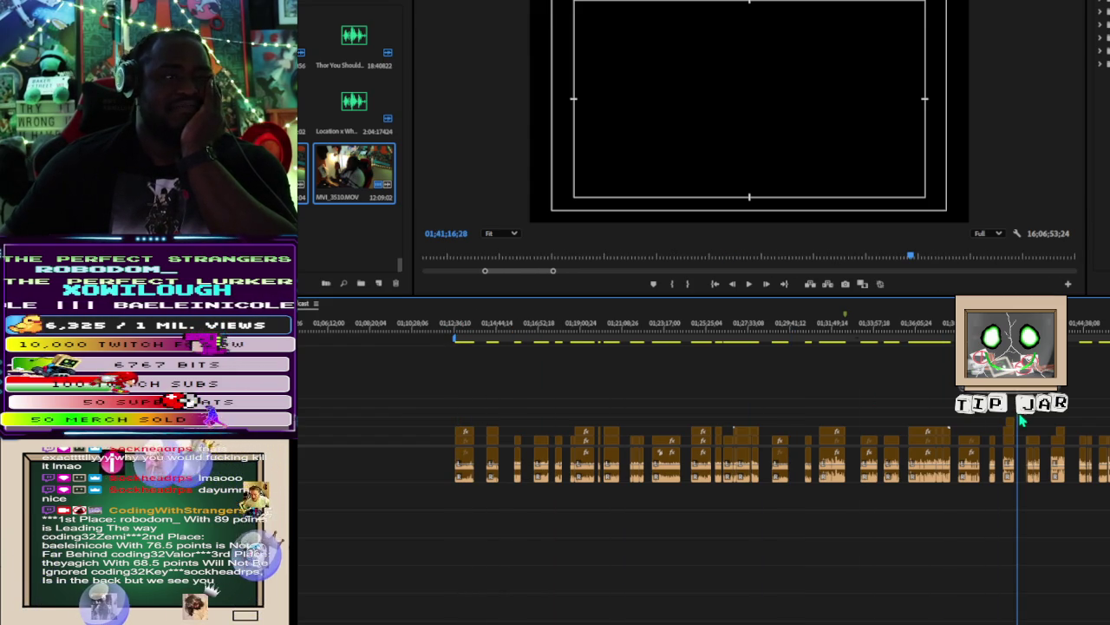